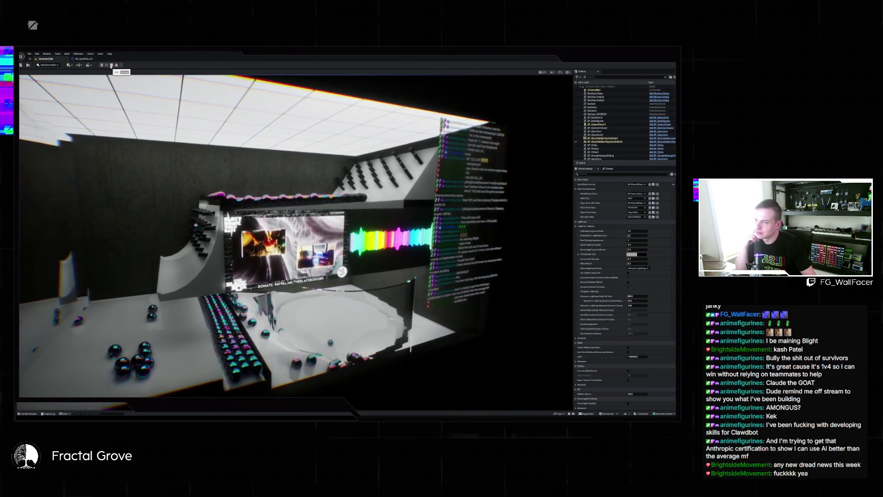
# Open the Content Drawer and go up from Pictures through SMB to the Content root folder
pyautogui.click(28, 413)
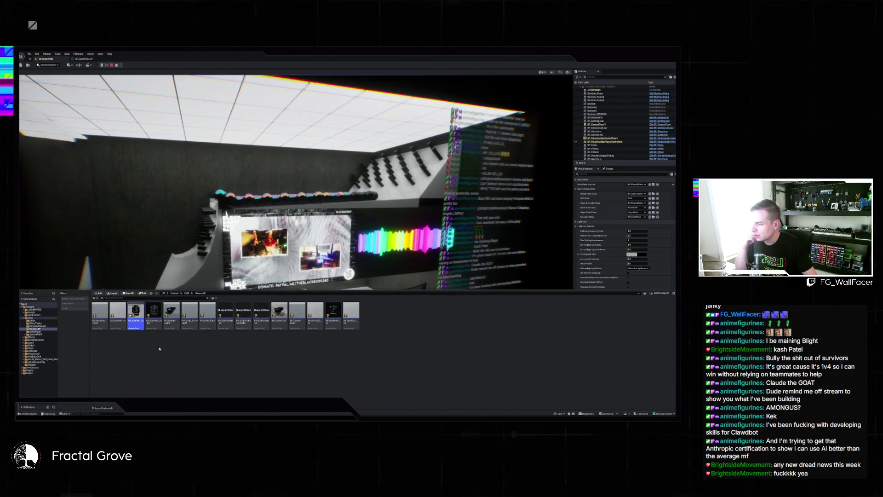
pyautogui.click(187, 293)
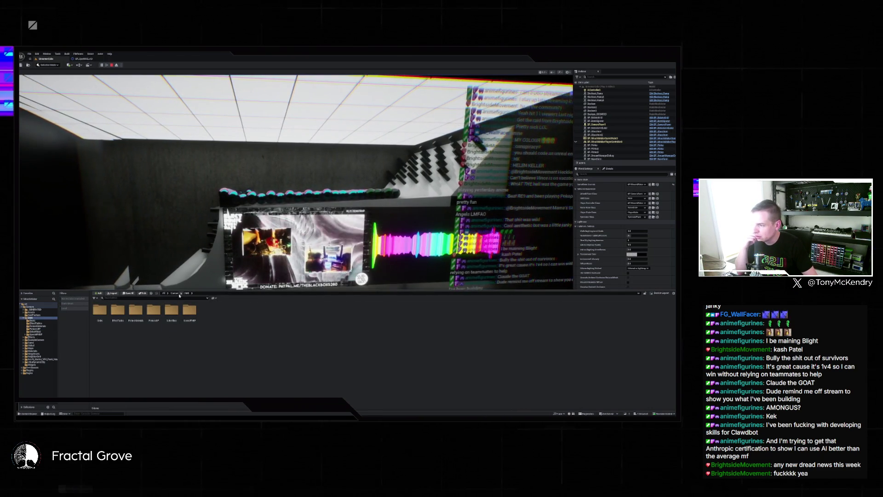
pyautogui.click(175, 293)
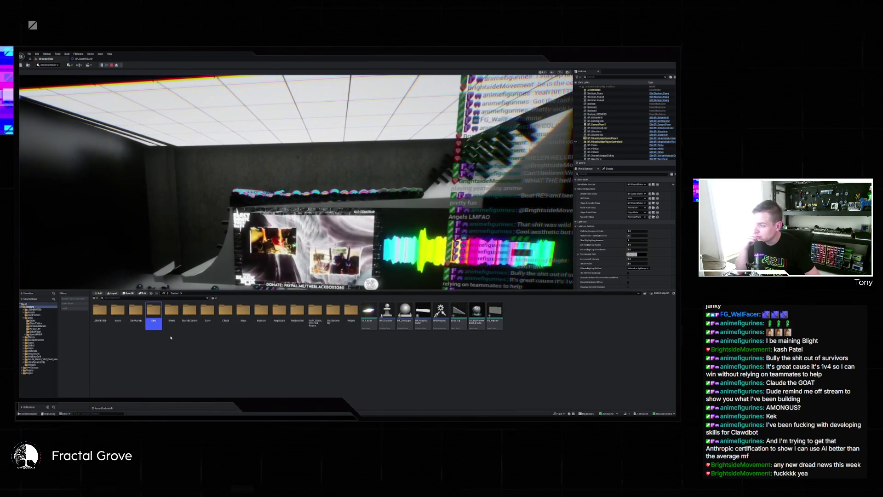
# Select the DIO folder, dismiss its context menu unused, and switch back to Claude
pyautogui.click(137, 324)
pyautogui.rightClick(153, 315)
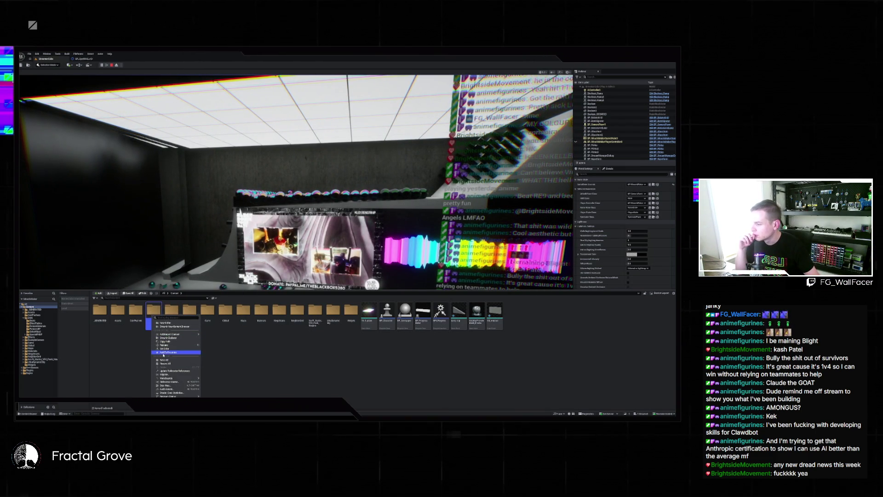
pyautogui.click(164, 368)
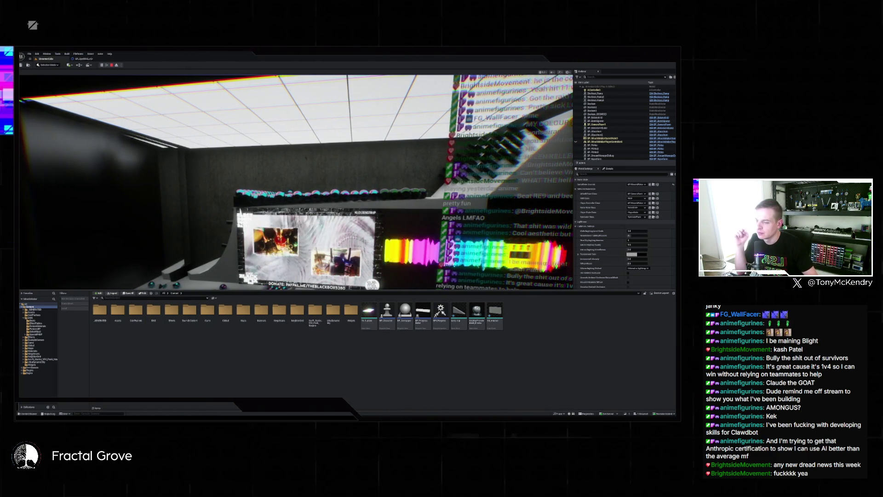
pyautogui.hotkey('alt', 'Tab')
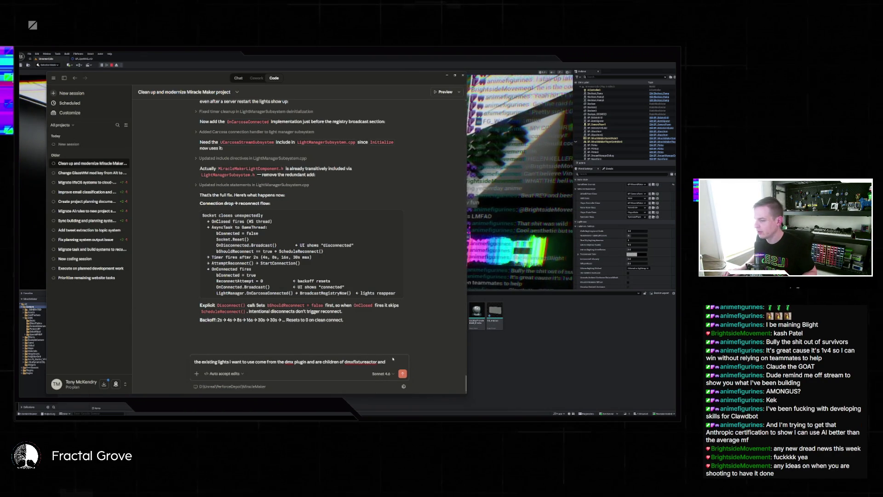
# Add the plugin requirement and the pasted DMXFixtures plugin source path to the prompt
pyautogui.write('the plug')
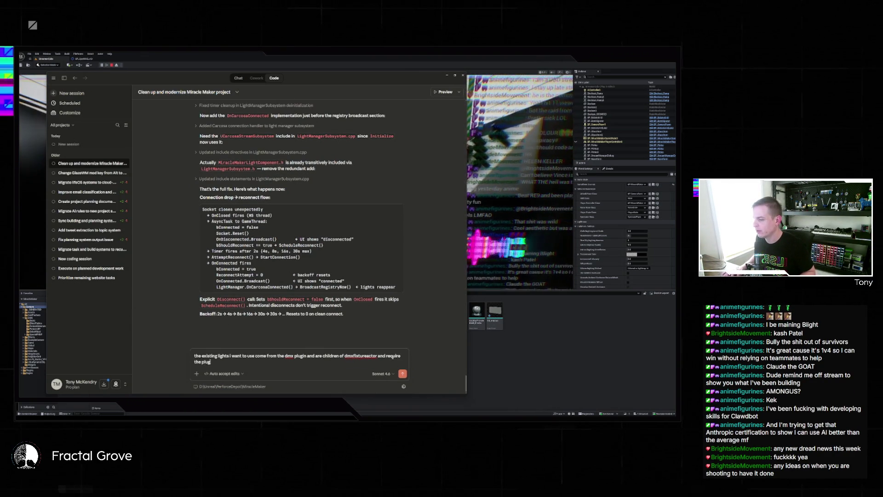
pyautogui.write('in to be added to the project')
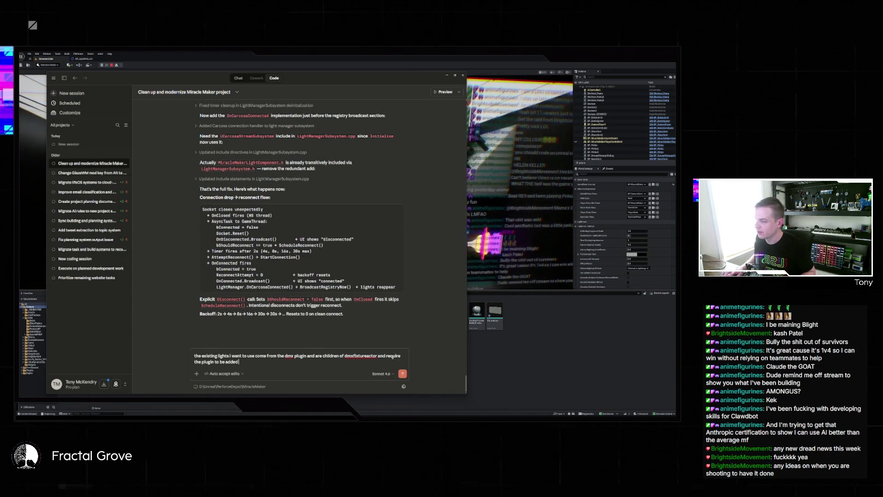
pyautogui.hotkey('shift', 'Return')
pyautogui.hotkey('shift', 'Return')
pyautogui.write('the')
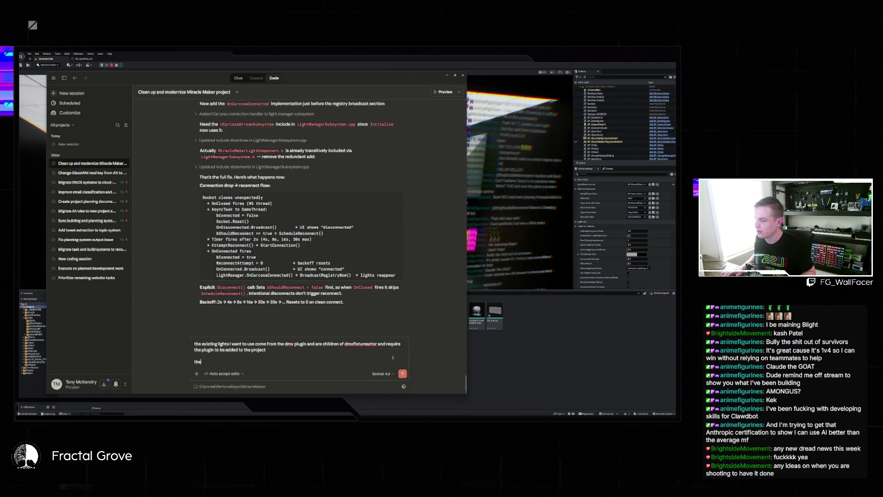
pyautogui.write(' source is here')
pyautogui.write('D:\\Program Files\\EpicGames\\UE_5.7\\Engine\\Plugins\\VirtualProduction\\DMX\\DMXFixtures')
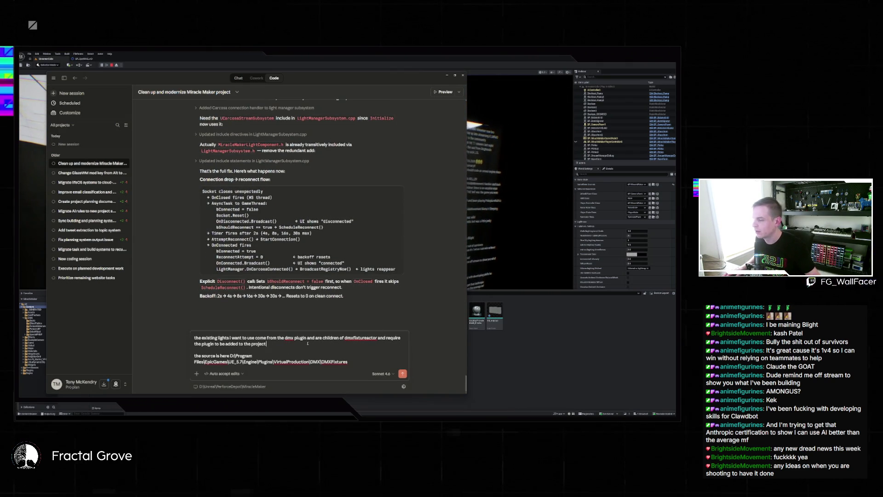
pyautogui.click(308, 343)
pyautogui.hotkey('shift', 'Return')
# Ask for a component-based system that avoids the DMX plugin, add 'lmk if unsure', and send
pyautogui.write('Can we j')
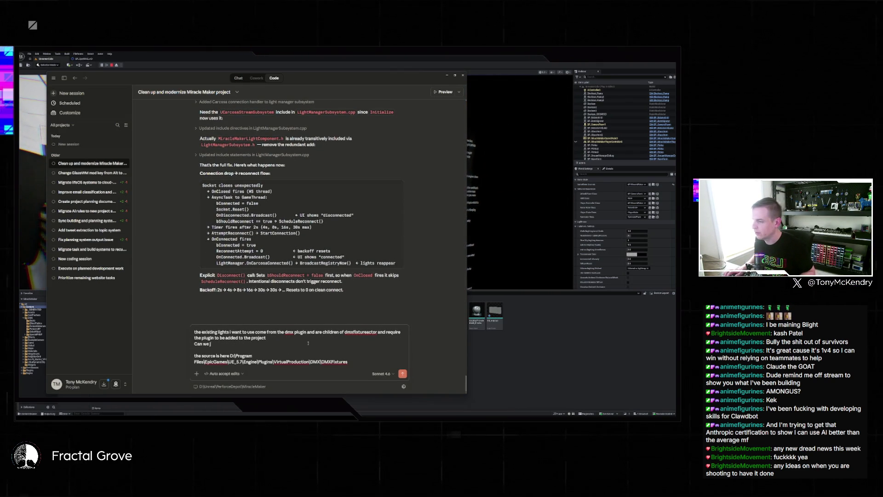
pyautogui.write('ust make our')
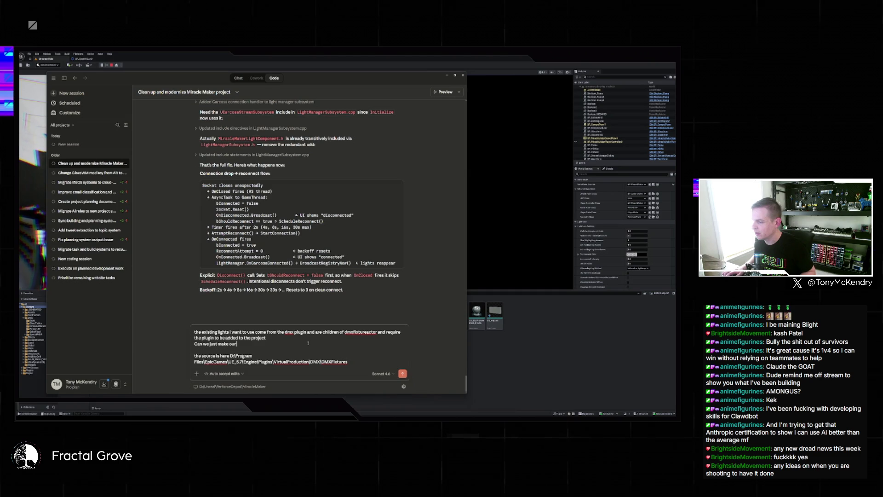
pyautogui.write(' own system that is')
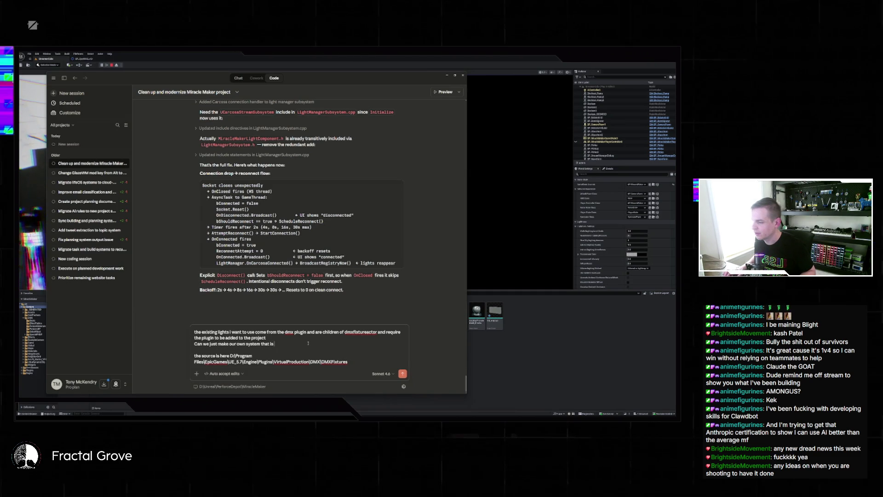
pyautogui.write(' similar to these s')
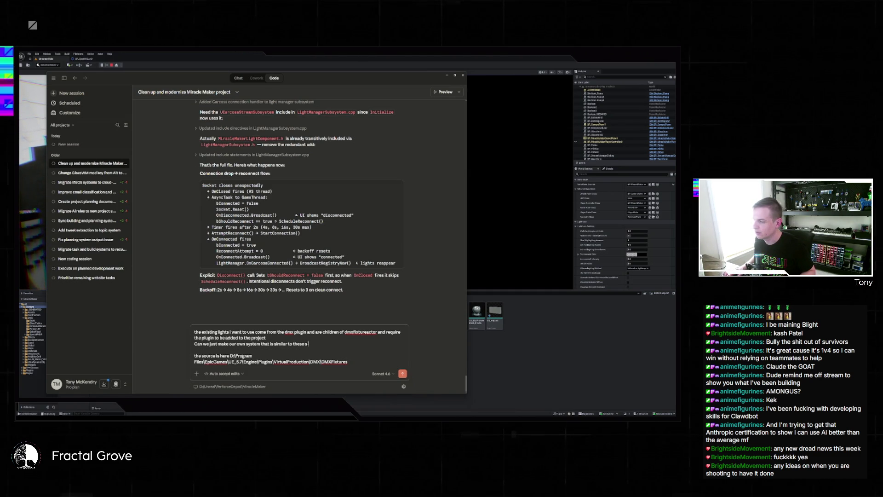
pyautogui.press('BackSpace')
pyautogui.press('BackSpace')
pyautogui.press('BackSpace')
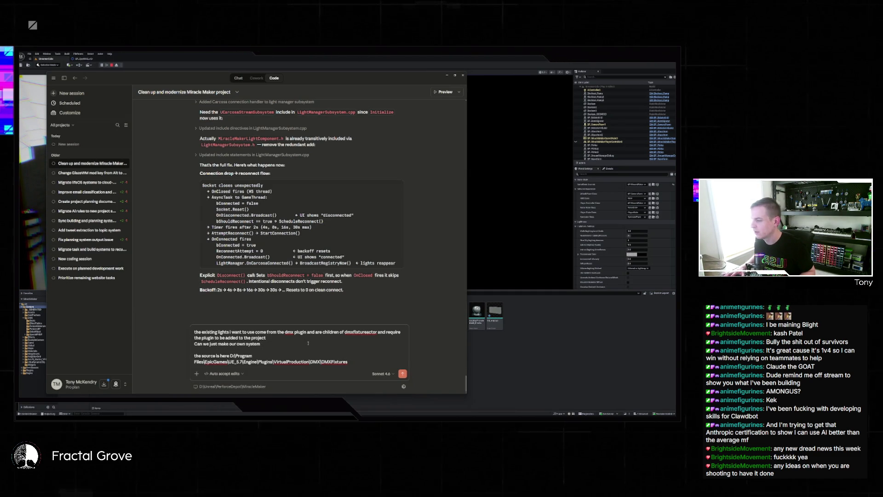
pyautogui.write("he parts of their system into ours that we might need? I'm seeing")
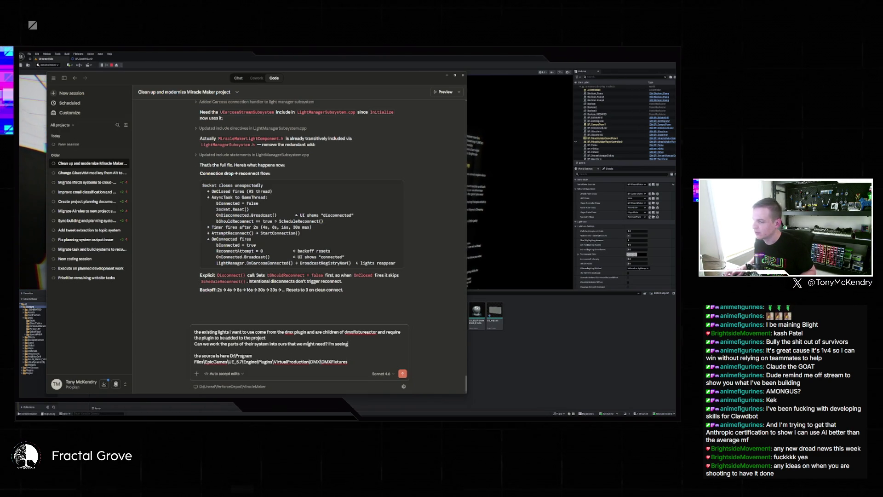
pyautogui.write(' some t')
pyautogui.write('s (')
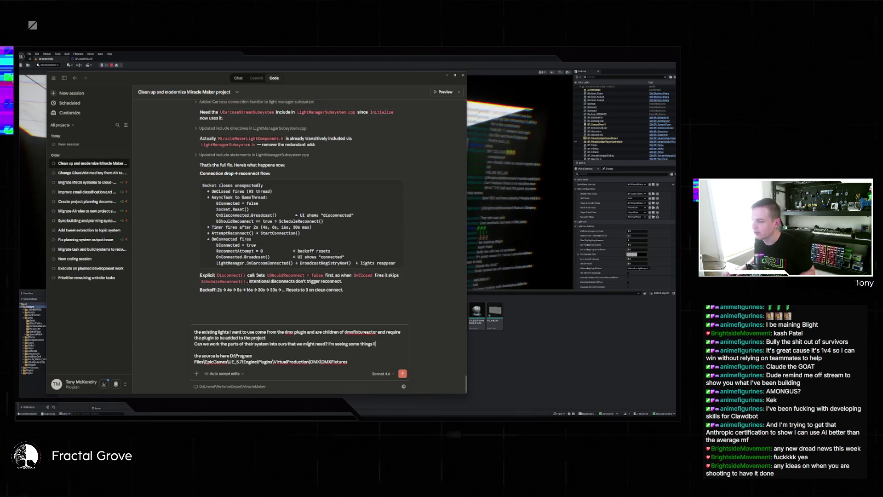
pyautogui.write('tion')
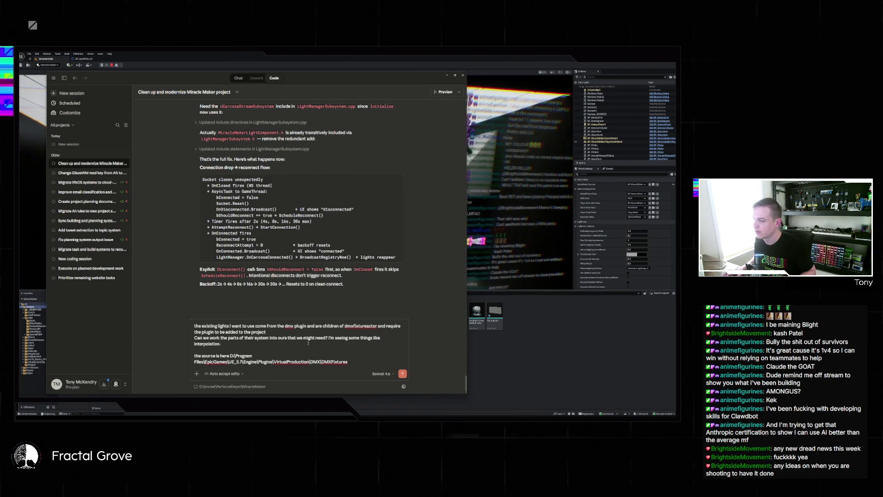
pyautogui.write(' and other behavior that')
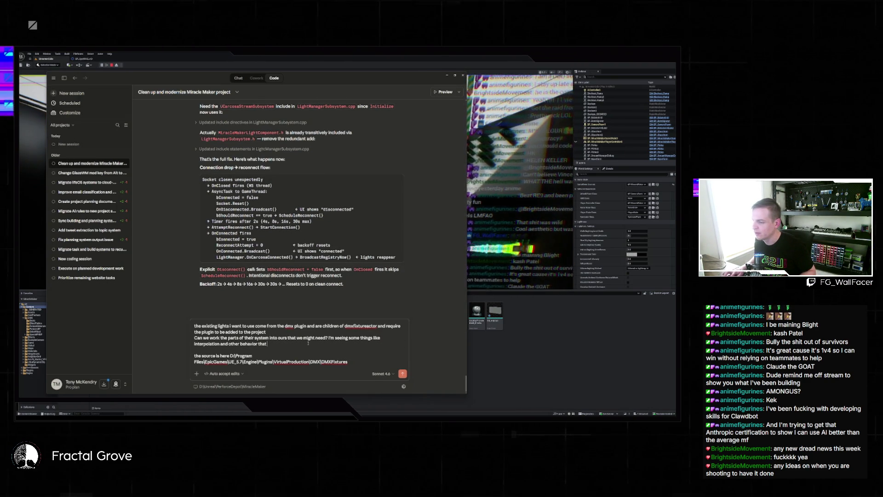
pyautogui.write('ikely ned')
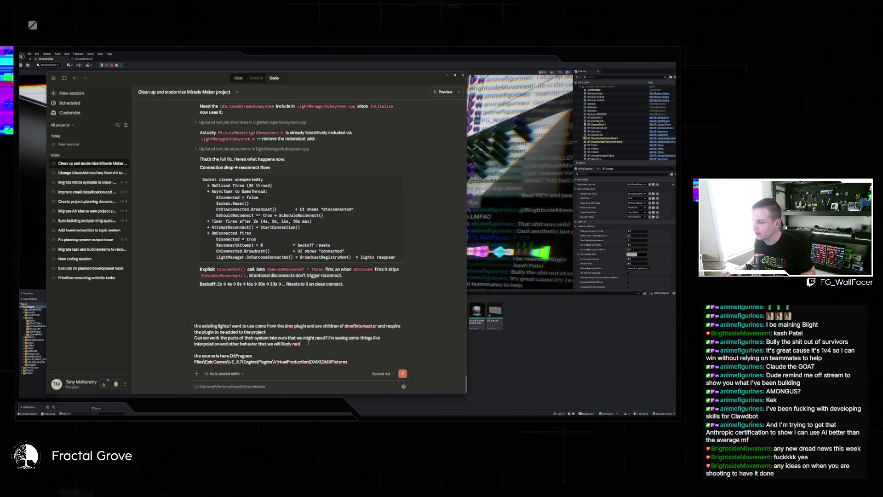
pyautogui.write(' be able to r')
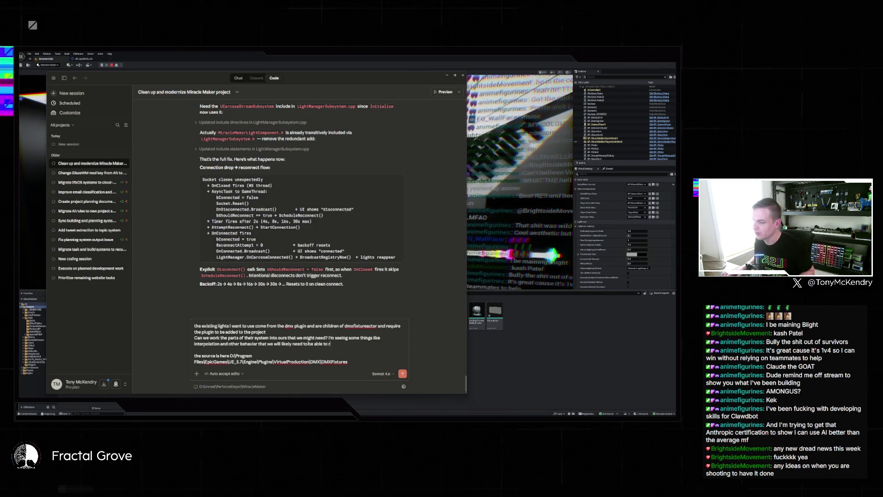
pyautogui.write('eplicate, but I dont')
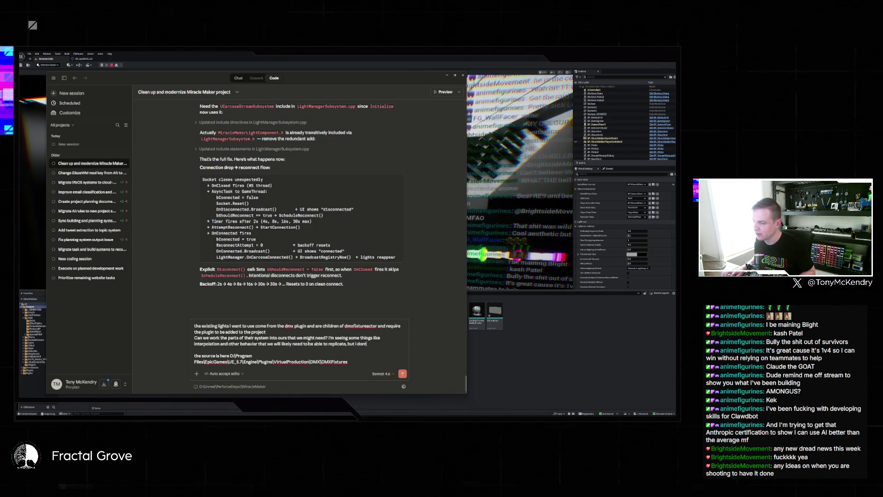
pyautogui.write(' reply')
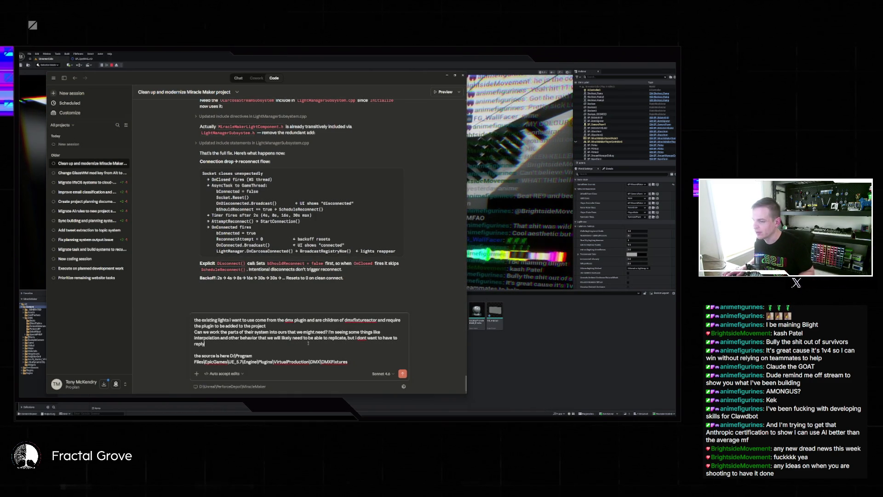
pyautogui.press('BackSpace')
pyautogui.press('BackSpace')
pyautogui.press('BackSpace')
pyautogui.write('ly on the dmx plugin at')
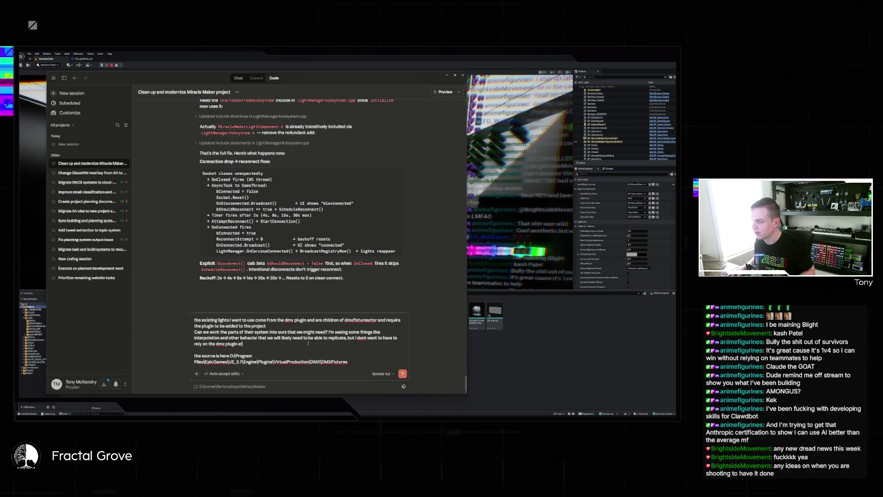
pyautogui.write(' all if possible. Can we make')
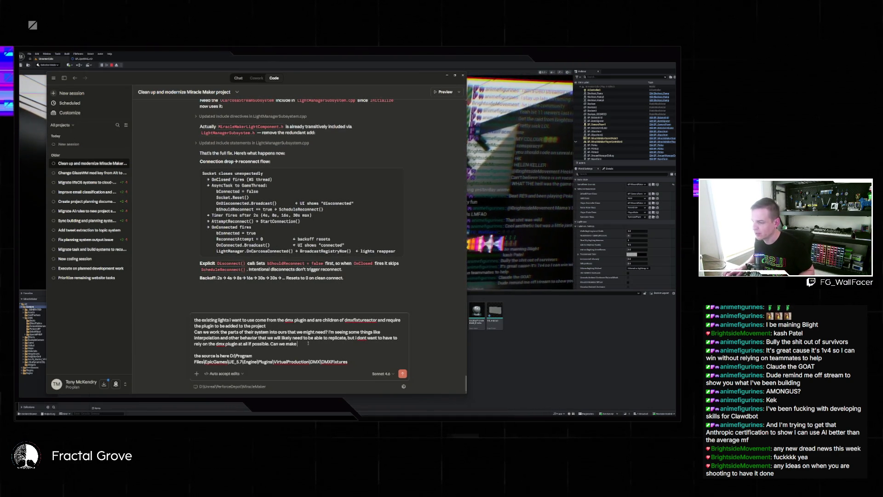
pyautogui.write(' it just come from the compo')
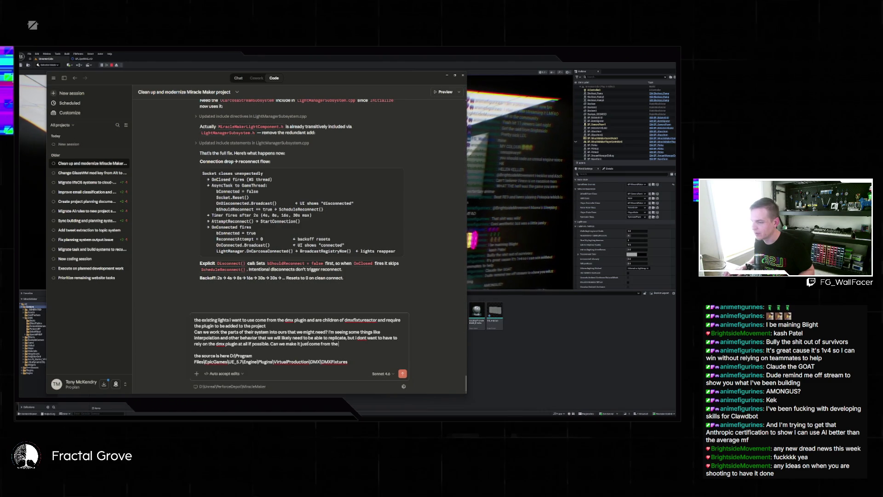
pyautogui.write('nent that ic an')
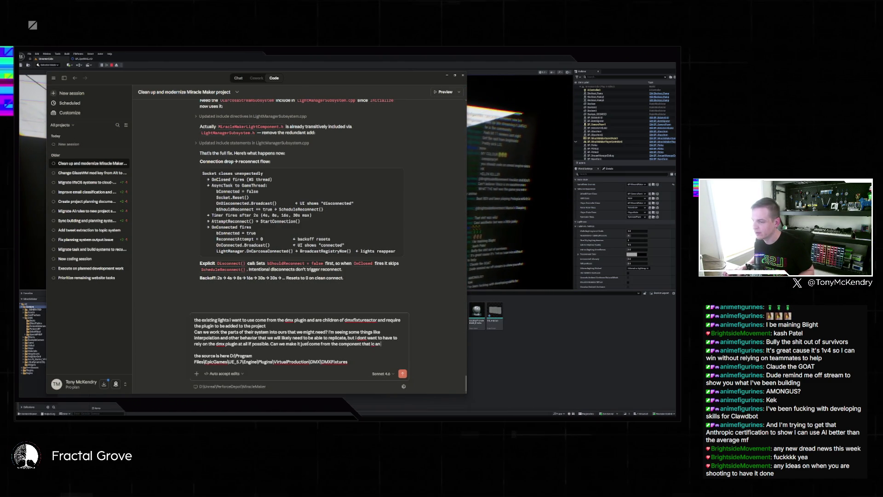
pyautogui.press('BackSpace')
pyautogui.press('BackSpace')
pyautogui.press('BackSpace')
pyautogui.press('BackSpace')
pyautogui.write(' can add')
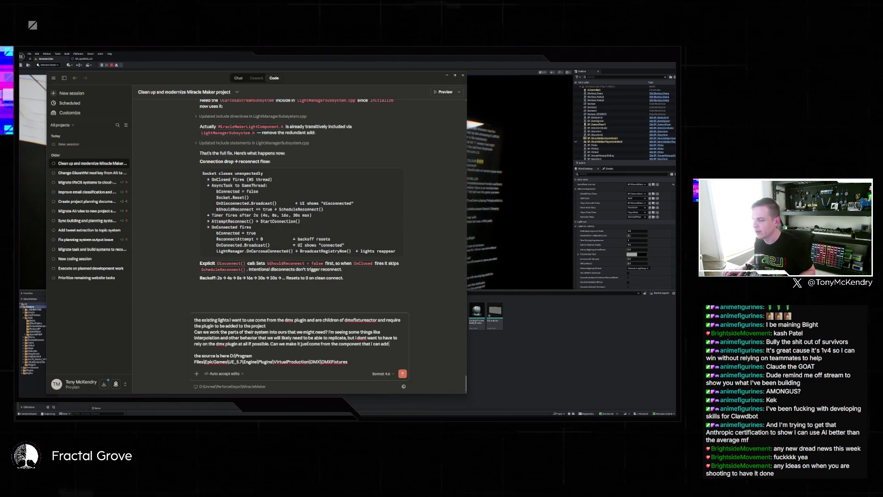
pyautogui.write(' to more atandard')
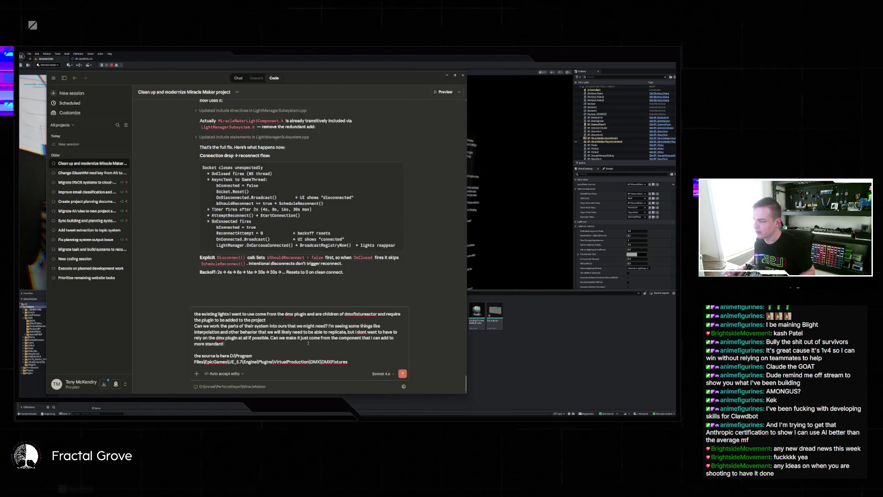
pyautogui.write(' bps?')
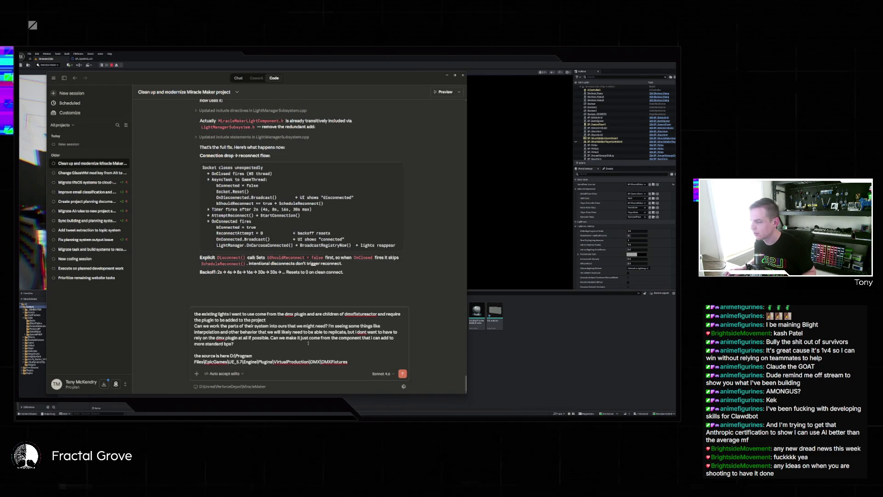
pyautogui.hotkey('ctrl', 'End')
pyautogui.hotkey('shift', 'Return')
pyautogui.hotkey('shift', 'Return')
pyautogui.write('lmk what')
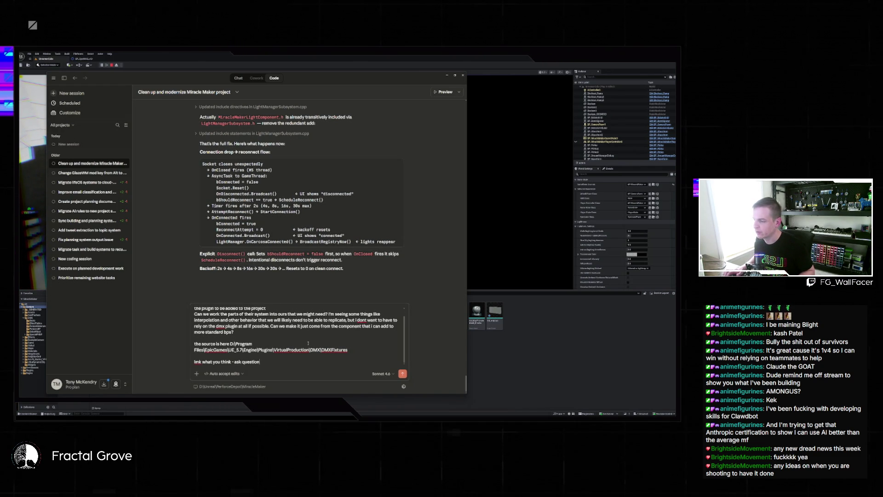
pyautogui.write('nsure how')
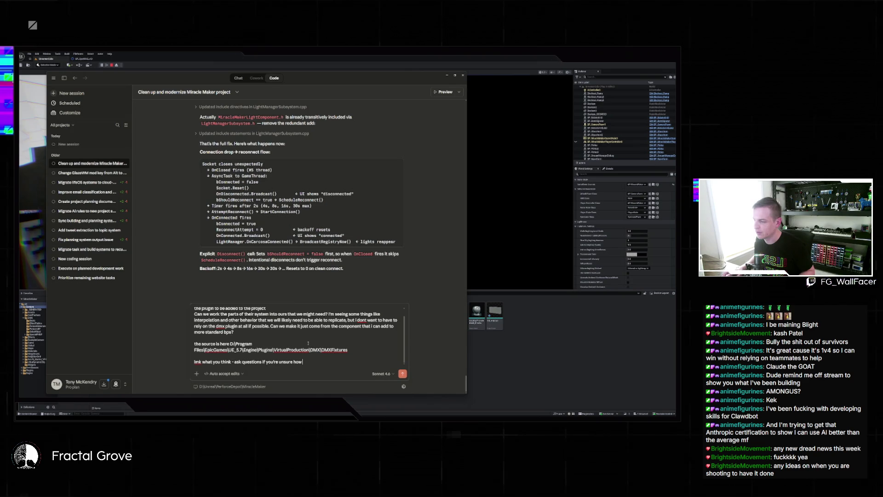
pyautogui.write(' to proceed')
pyautogui.press('Return')
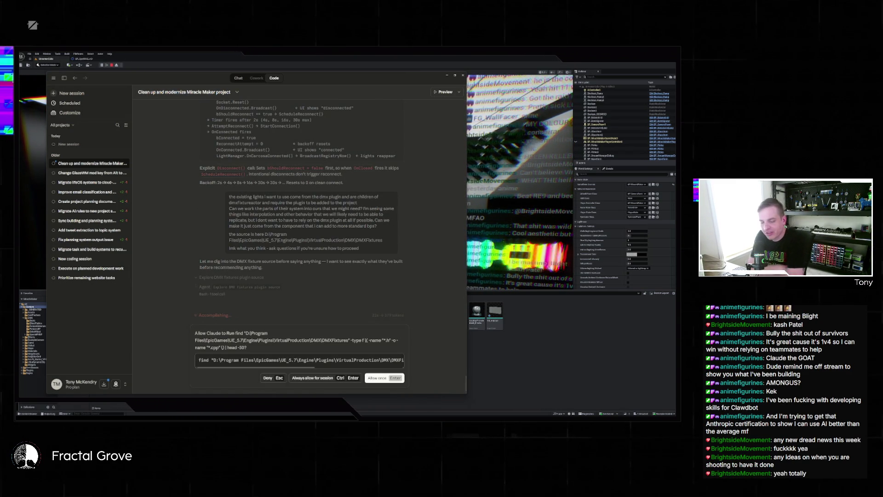
# Allow the find command once, then drag the Claude window aside when exploration finishes
pyautogui.click(313, 378)
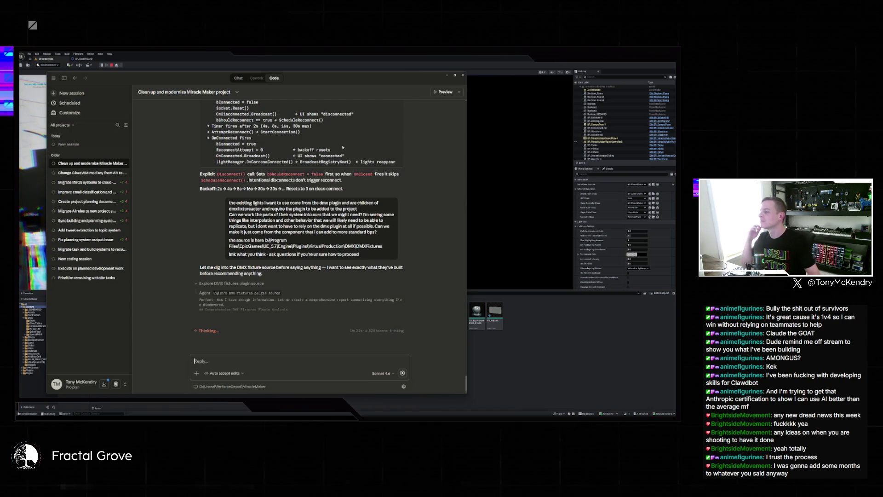
pyautogui.moveTo(384, 80); pyautogui.dragTo(584, 84)
# Close Unreal's Content Drawer, then narrow the Claude window and collapse its sessions sidebar
pyautogui.click(191, 59)
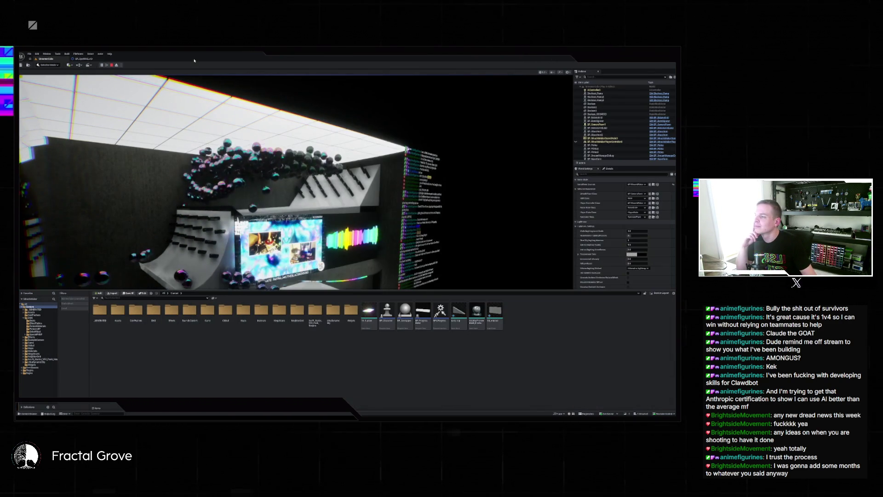
pyautogui.click(236, 267)
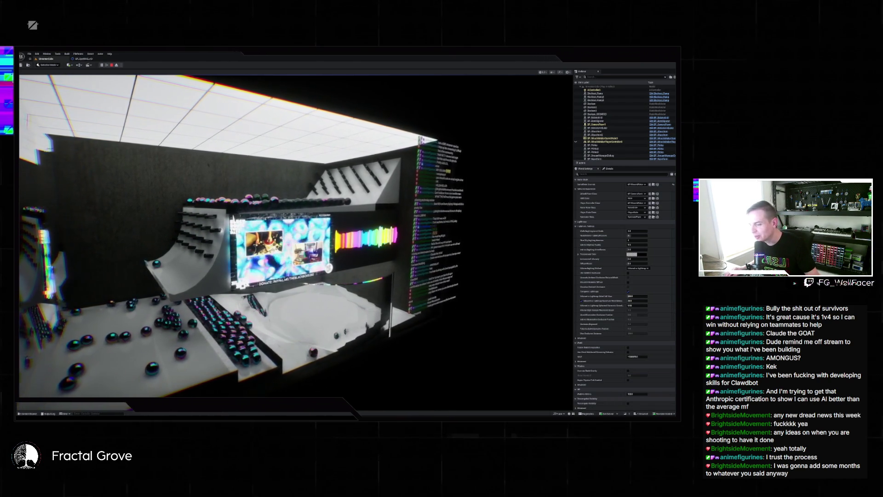
pyautogui.hotkey('alt', 'Tab')
pyautogui.moveTo(249, 248)
pyautogui.mouseDown()
pyautogui.moveTo(368, 250)
pyautogui.moveTo(339, 251)
pyautogui.mouseUp()
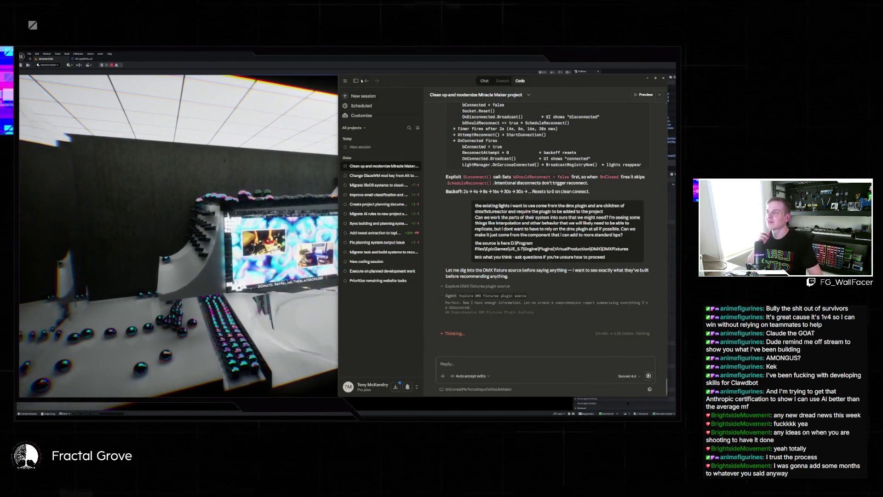
pyautogui.click(361, 81)
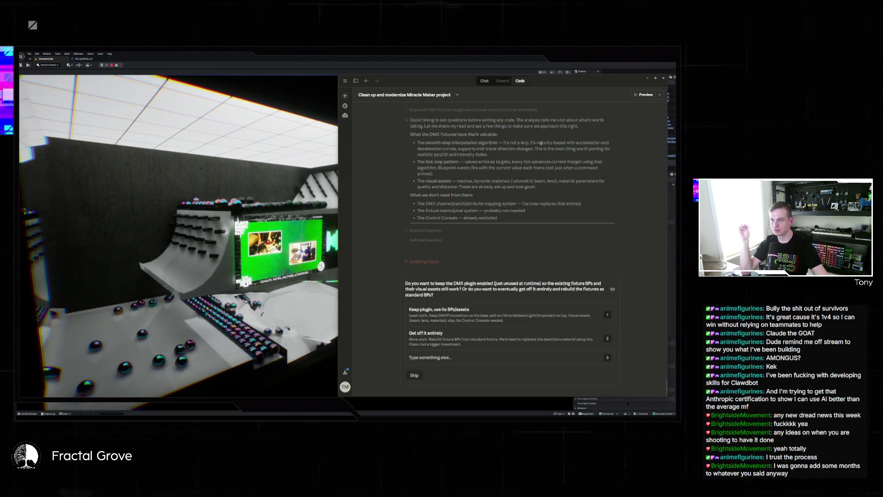
# Answer Claude's first question with option 2, 'Get off it entirely'
pyautogui.scroll(1, 545, 254)
pyautogui.scroll(-1, 545, 255)
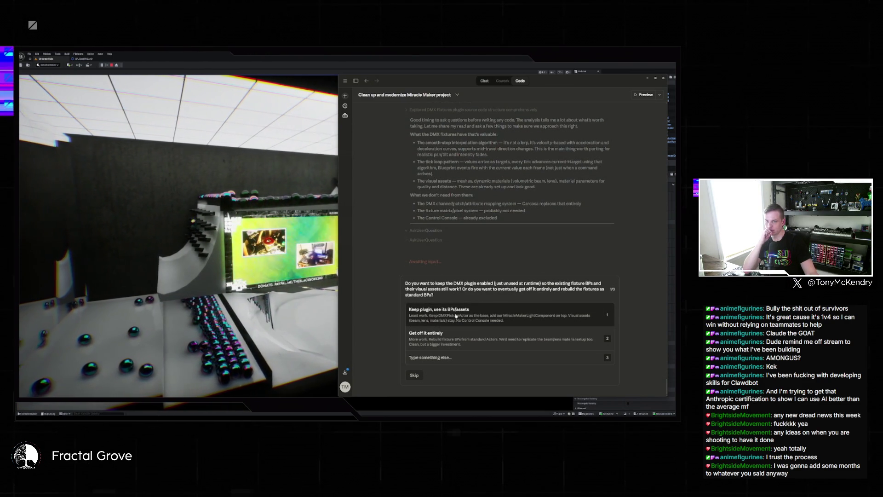
pyautogui.click(436, 345)
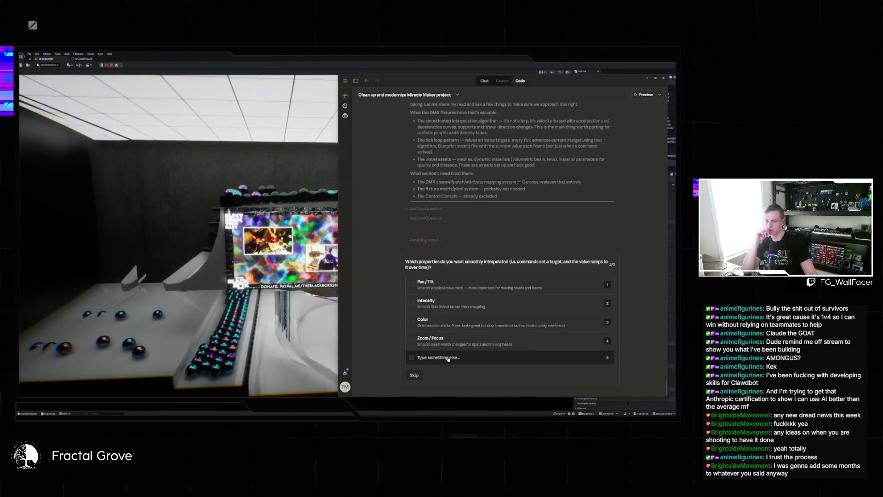
# Draft a custom answer that interpolation should maybe be optional for any given option, then clear it
pyautogui.click(461, 357)
pyautogui.write('Interpolation m')
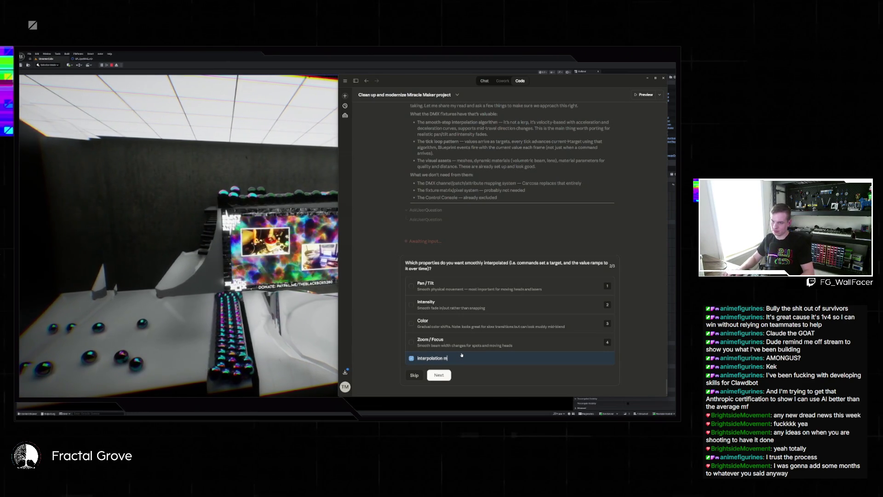
pyautogui.press('BackSpace')
pyautogui.write('should maybe ')
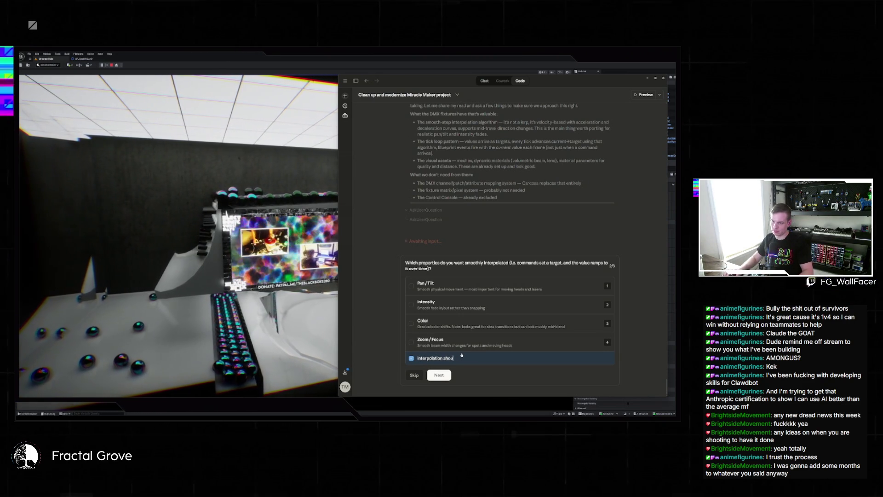
pyautogui.write('be something th')
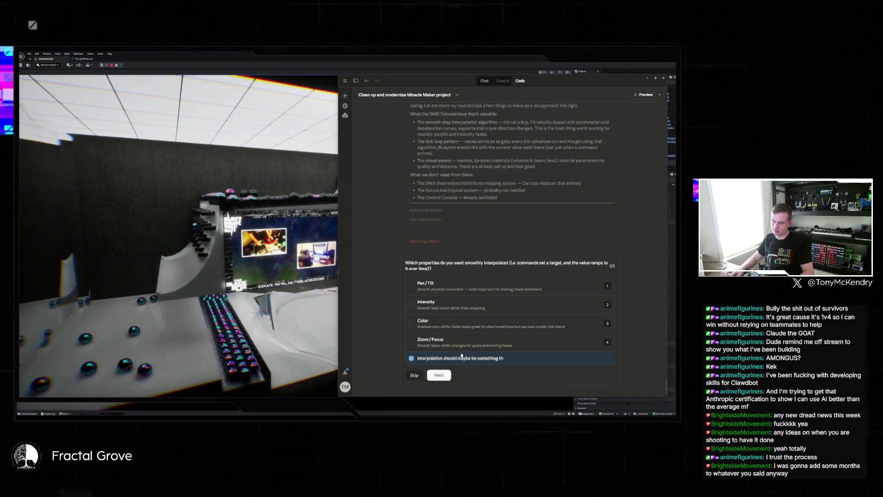
pyautogui.write('at is optional for any given')
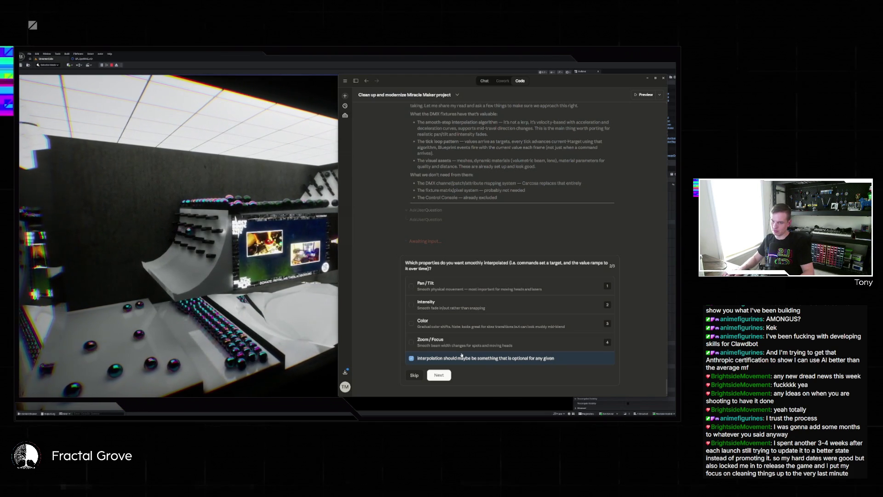
pyautogui.write(' option?')
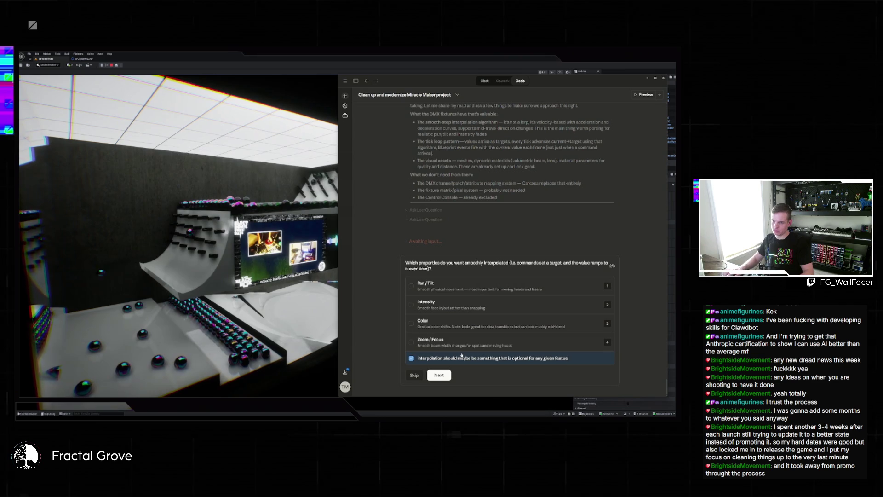
pyautogui.hotkey('ctrl', 'a')
pyautogui.press('BackSpace')
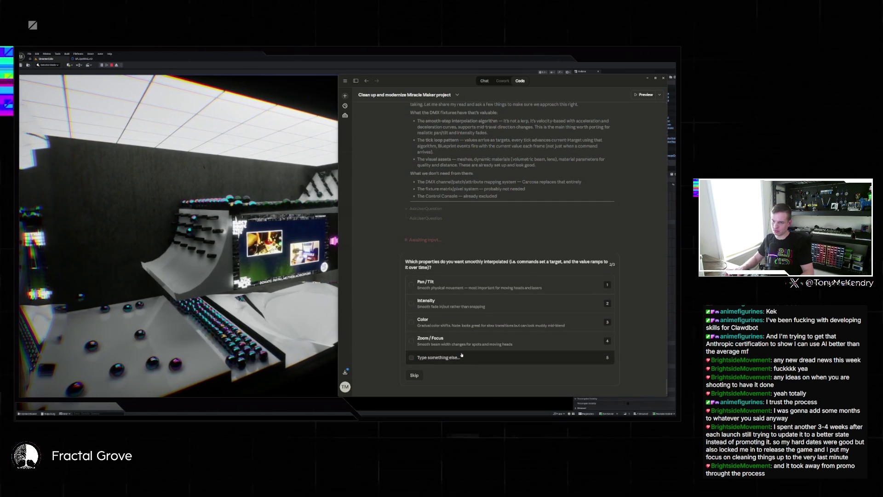
# Redraft it as optional per feature for all options, mentioning a physical controller, then clear it
pyautogui.write('Interpolation should maybe be something that is optional for any given feature?')
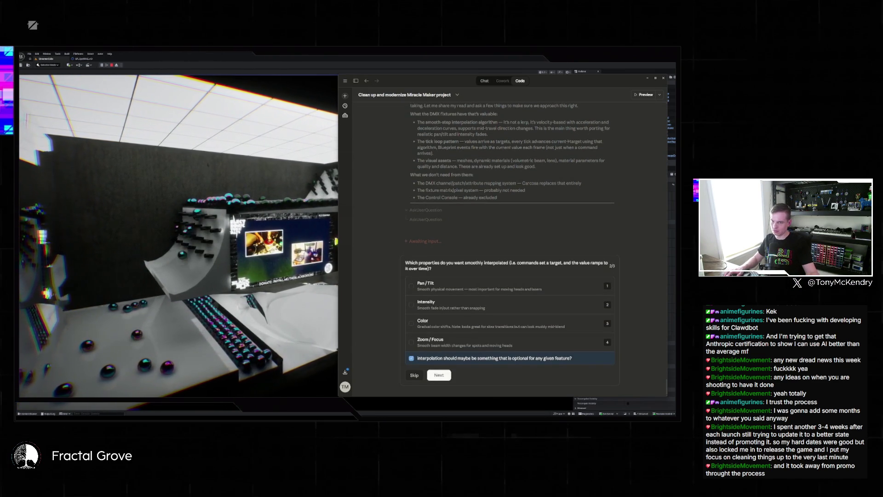
pyautogui.write(' I can see ne')
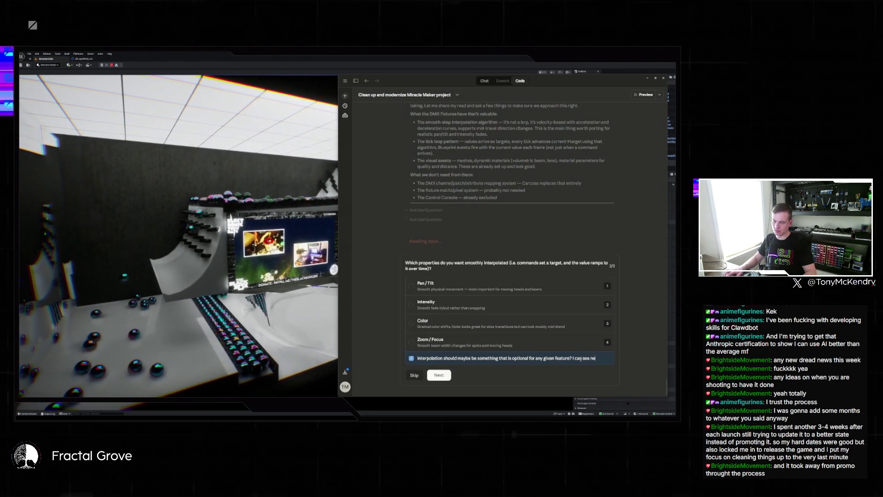
pyautogui.write('eding to use')
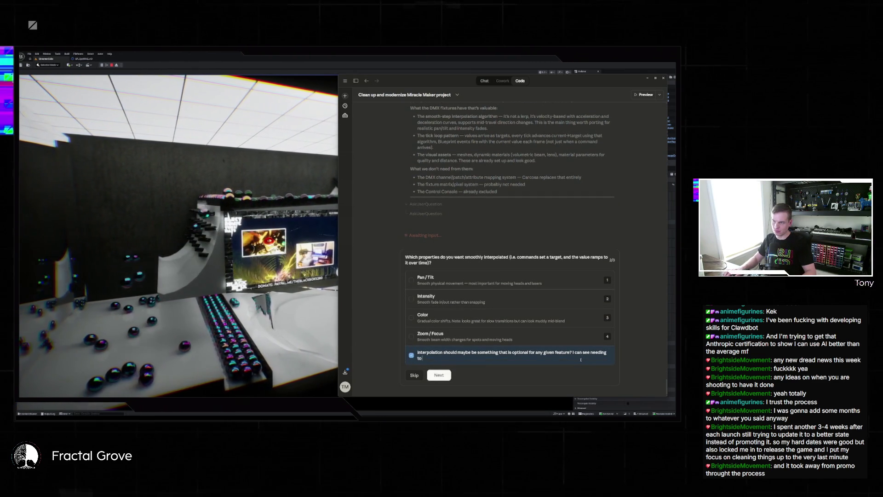
pyautogui.press('BackSpace')
pyautogui.press('BackSpace')
pyautogui.press('BackSpace')
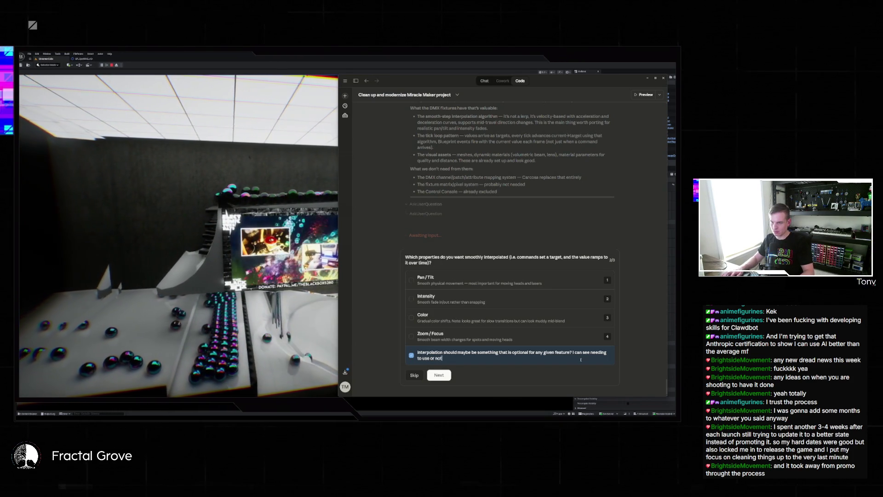
pyautogui.write(' for all o')
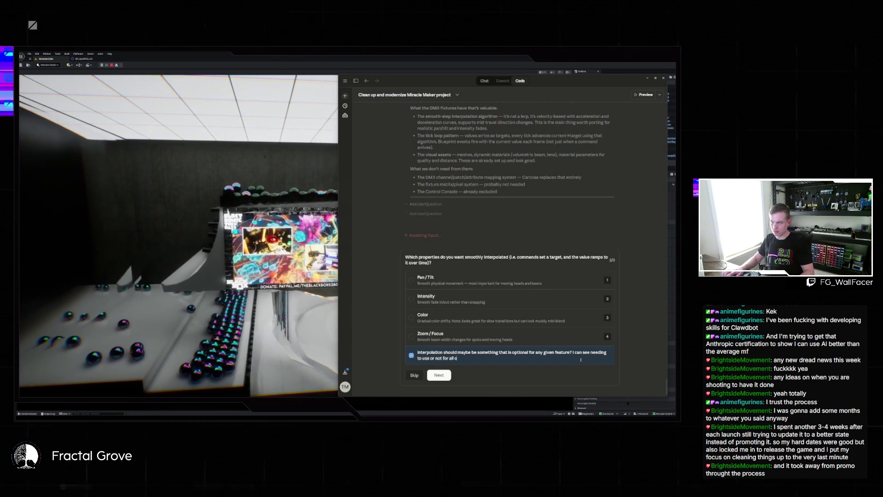
pyautogui.write('ptions - if')
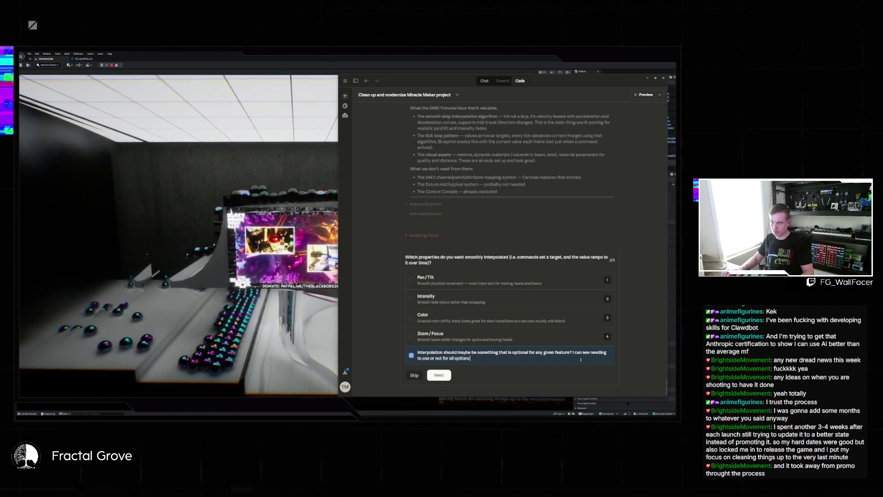
pyautogui.write(' i have')
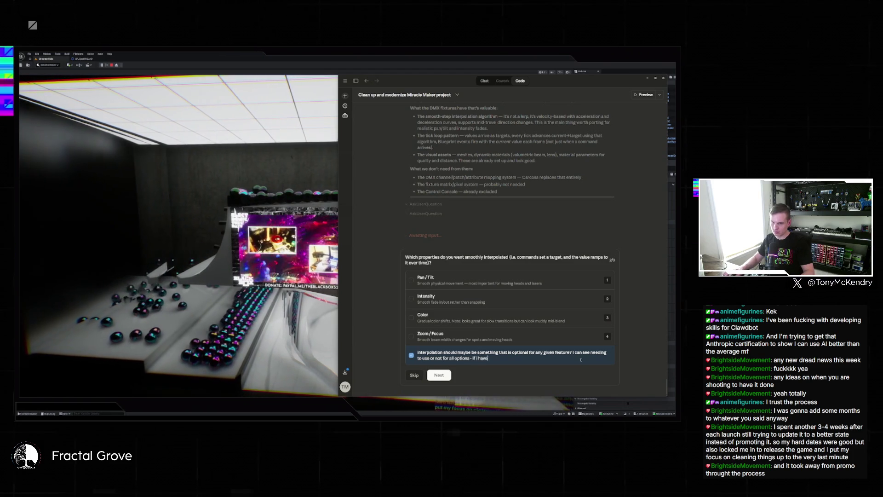
pyautogui.write(' something liek a ph')
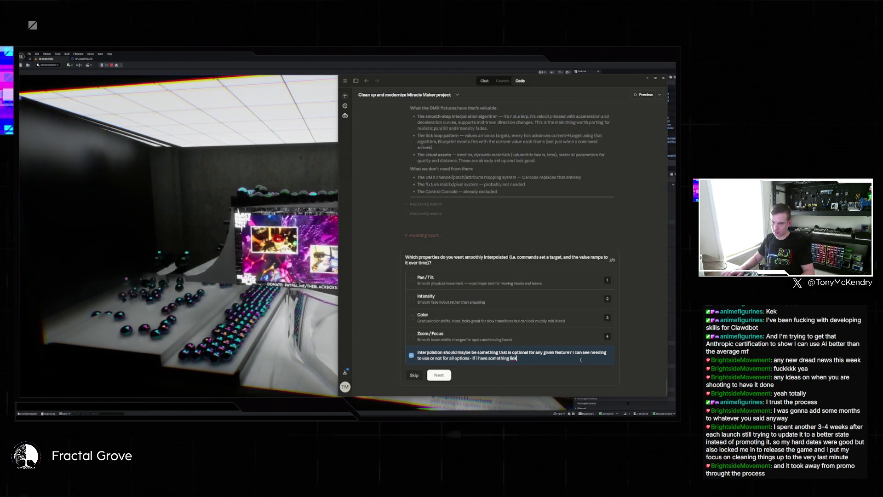
pyautogui.press('BackSpace')
pyautogui.press('BackSpace')
pyautogui.write('ke a')
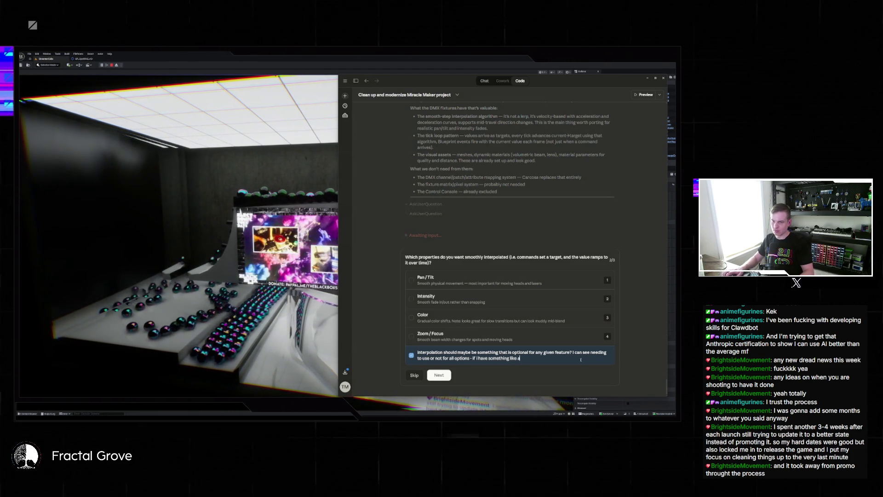
pyautogui.write(' physical controller att')
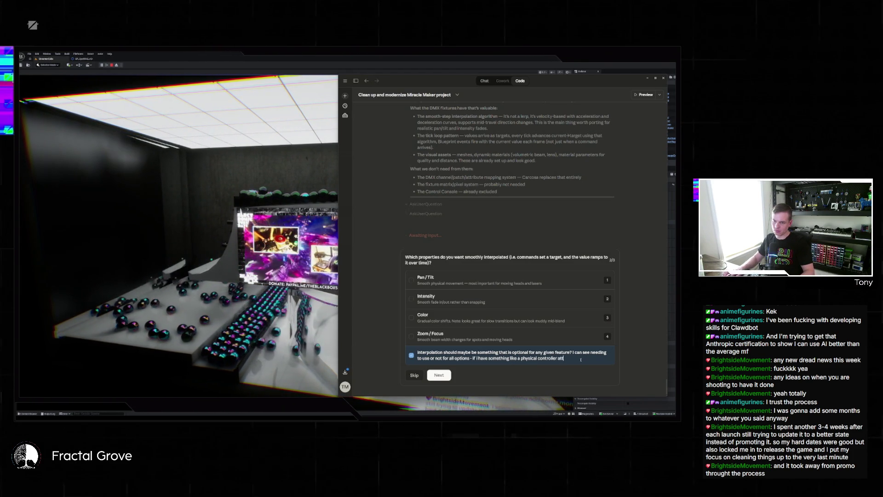
pyautogui.write('ached i may no')
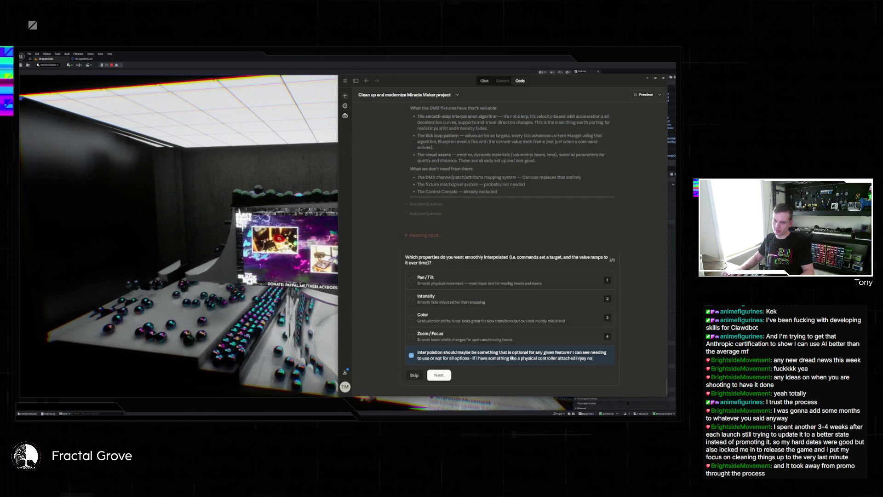
pyautogui.hotkey('ctrl', 'BackSpace')
pyautogui.hotkey('ctrl', 'BackSpace')
pyautogui.hotkey('ctrl', 'BackSpace')
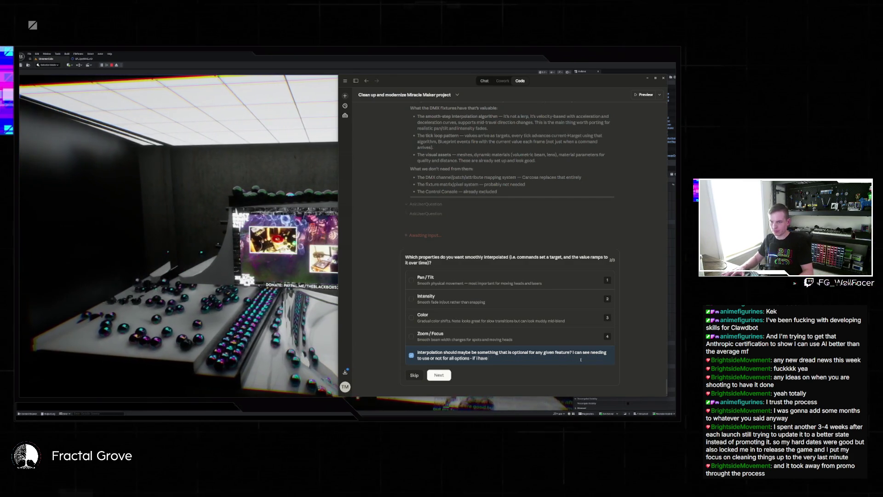
pyautogui.hotkey('ctrl', 'a')
pyautogui.press('BackSpace')
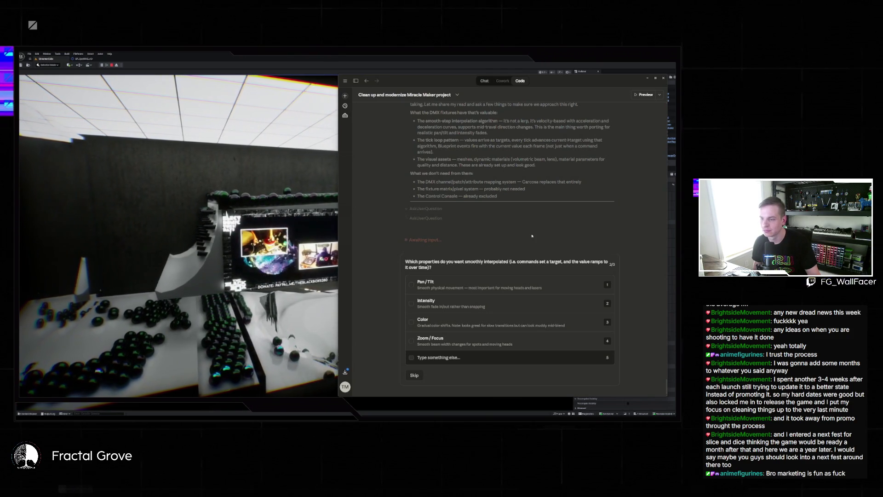
# Submit the custom answer that interpolation should be optional for any given feature
pyautogui.click(476, 359)
pyautogui.write('Interpolation should maybe be something that is optional for any given feature? I can see needing to use or not for all options')
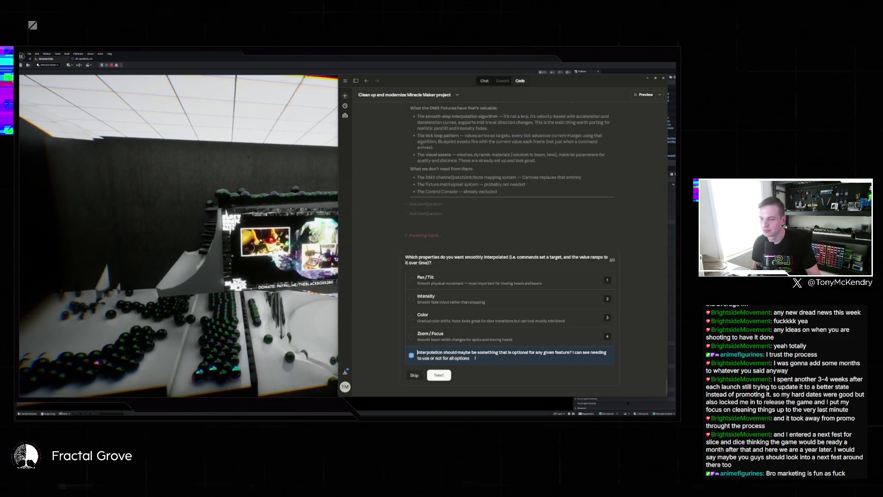
pyautogui.press('Return')
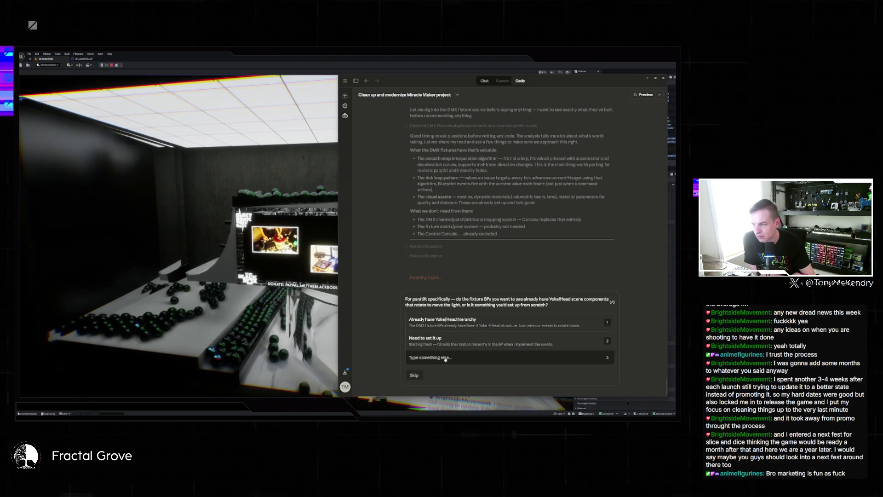
# Answer the pan/tilt question with a custom reply about reusing the DMX fixtures almost 1:1
pyautogui.click(462, 357)
pyautogui.write("I'm going to be trying to borrow the c")
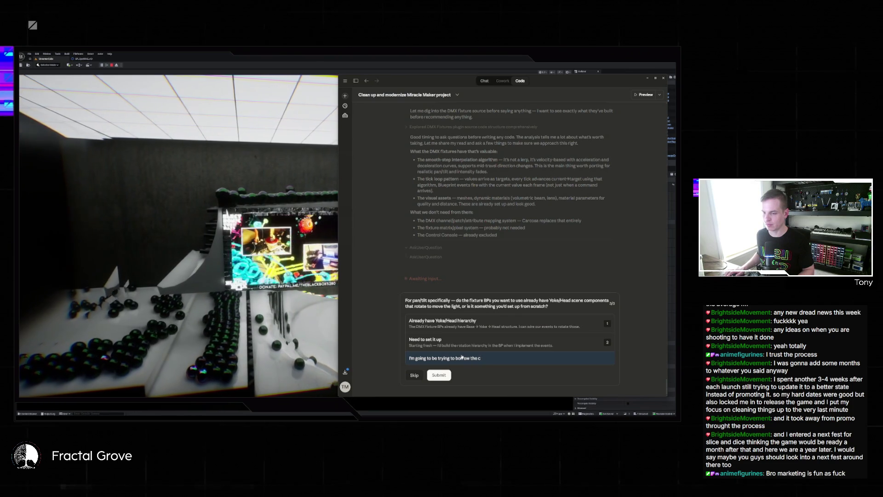
pyautogui.write('s almost ')
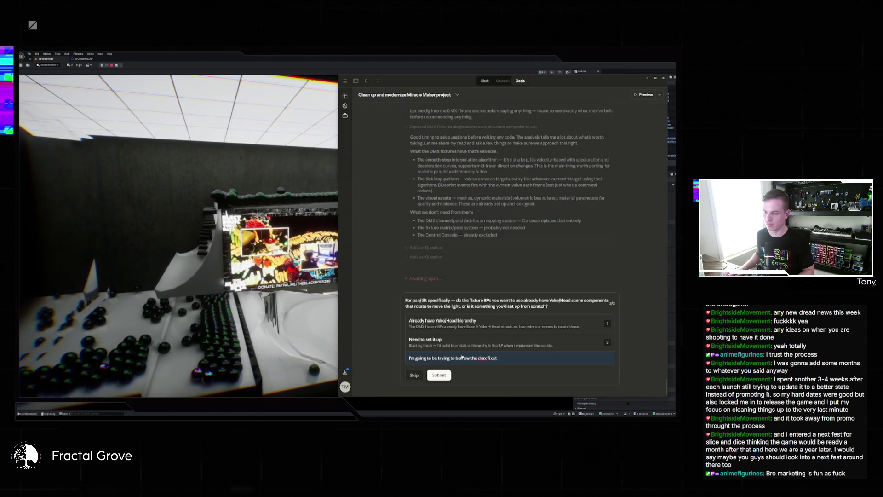
pyautogui.write('tures almost 1:1 but just ho')
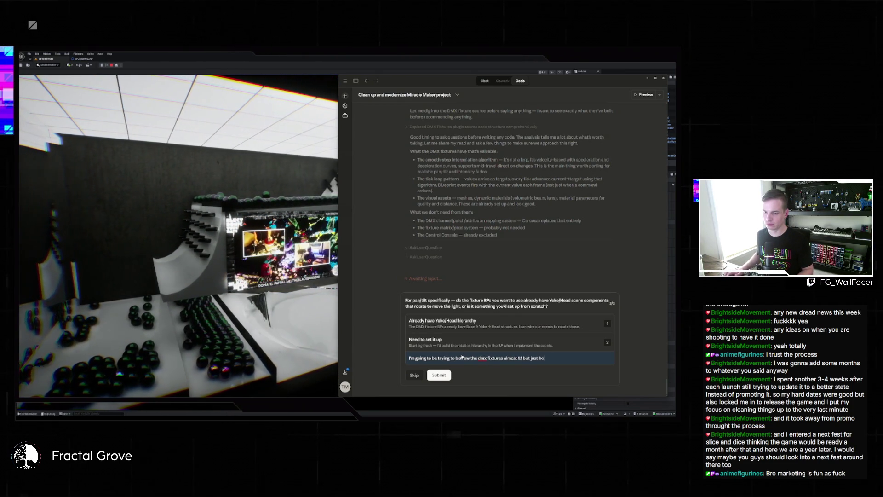
pyautogui.write('ok their funcito')
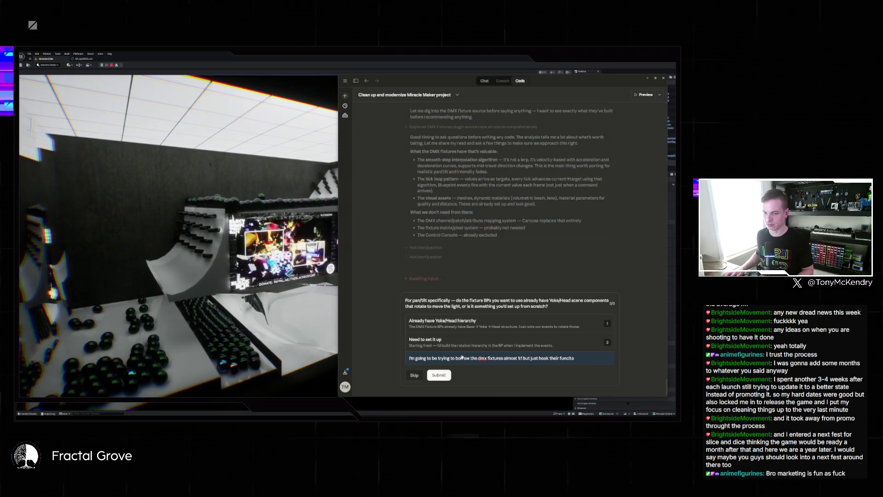
pyautogui.write('nup to ')
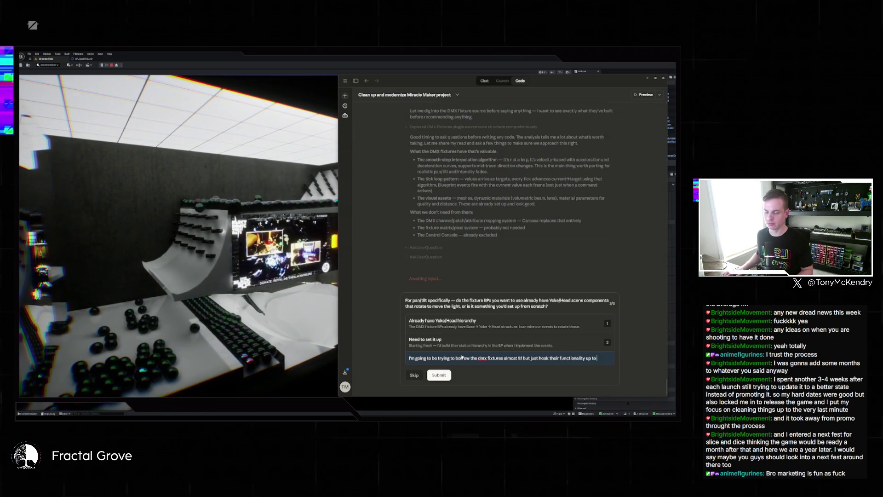
pyautogui.write(' systems instead')
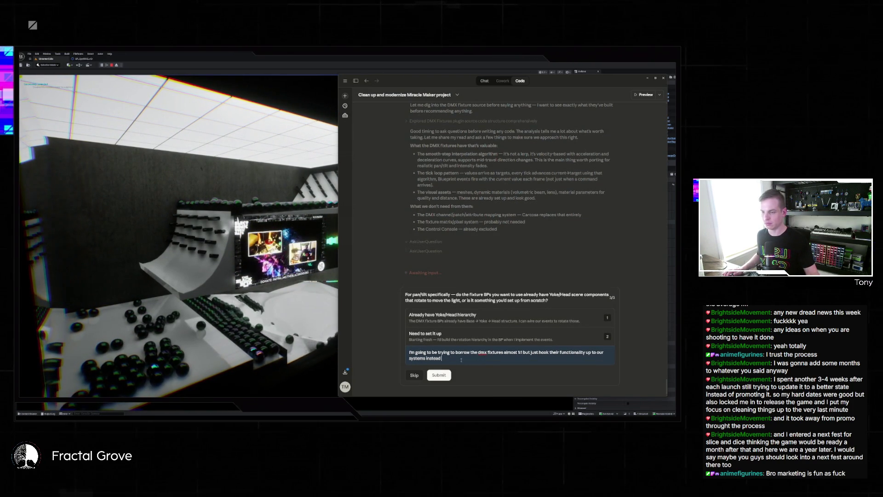
pyautogui.click(442, 377)
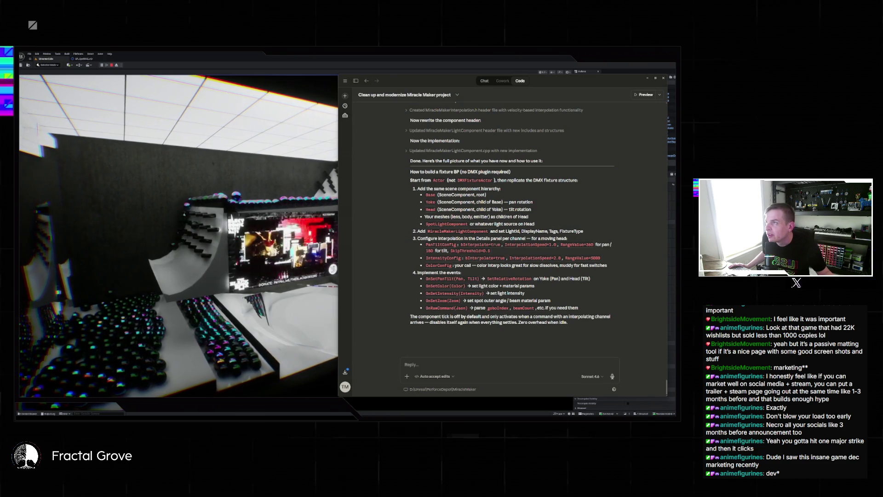
# Move the Claude window aside to reveal the Unreal stream-room level after the rewrite finishes
pyautogui.click(267, 60)
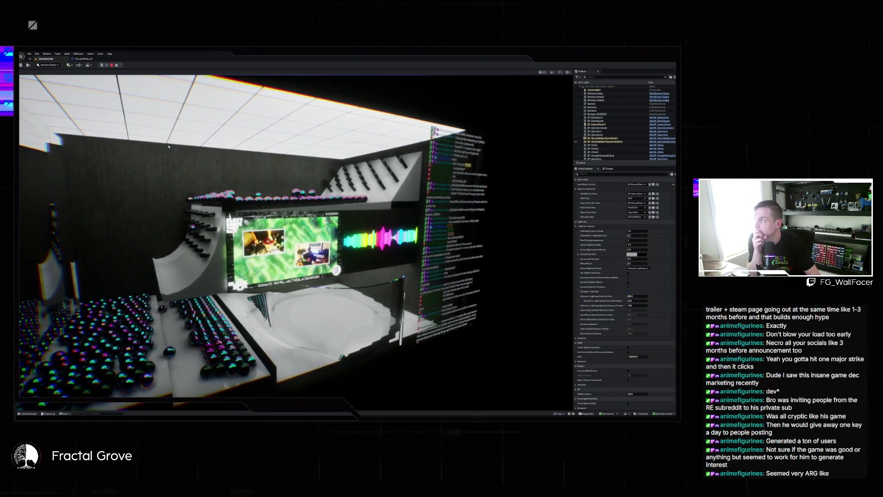
# Stop the play session and force-delete the DKD folder from the Content Drawer
pyautogui.press('Escape')
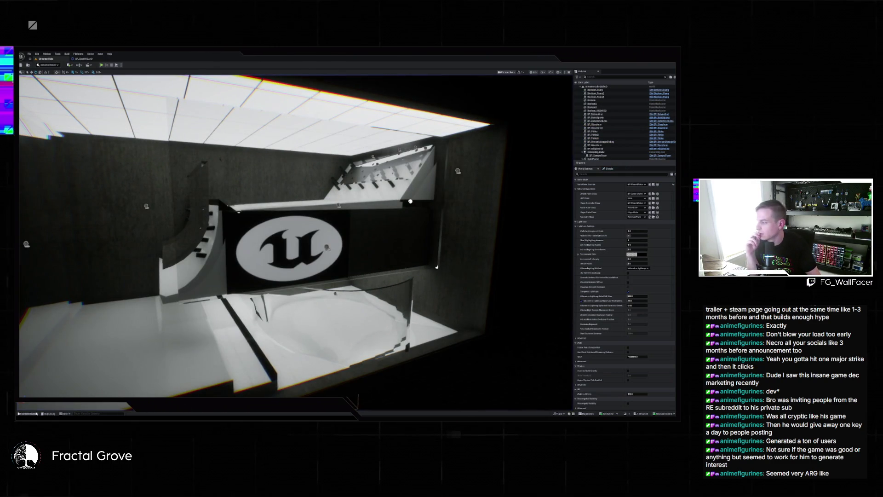
pyautogui.hotkey('ctrl', 'space')
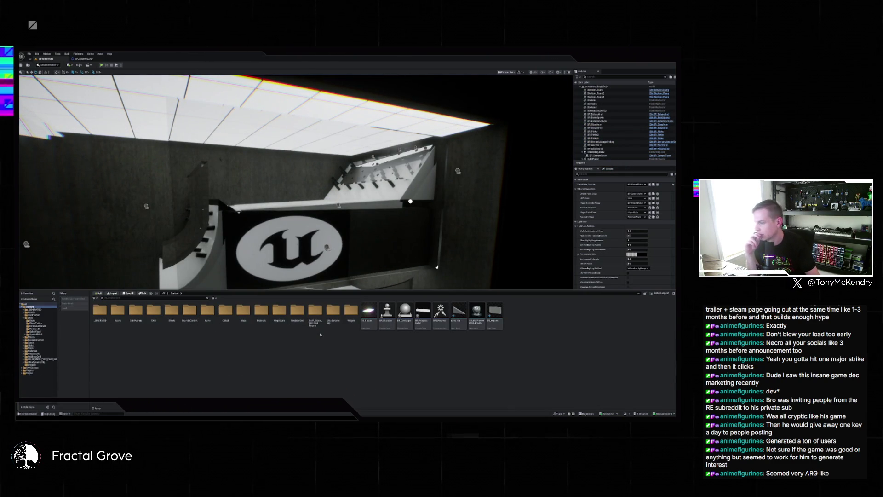
pyautogui.click(156, 311)
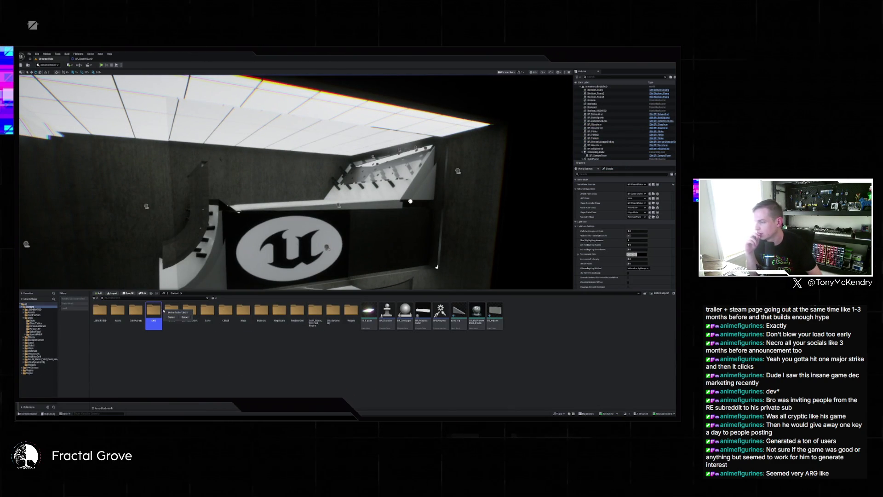
pyautogui.click(171, 318)
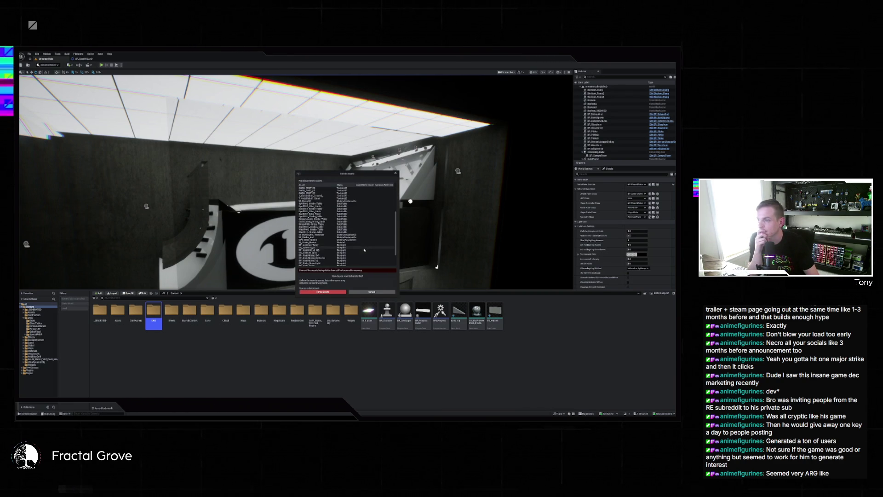
pyautogui.click(328, 292)
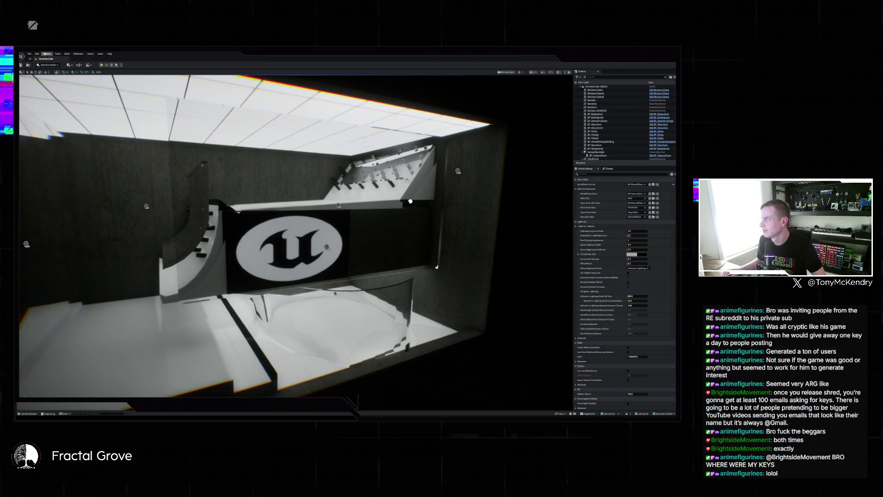
pyautogui.moveTo(420, 415)
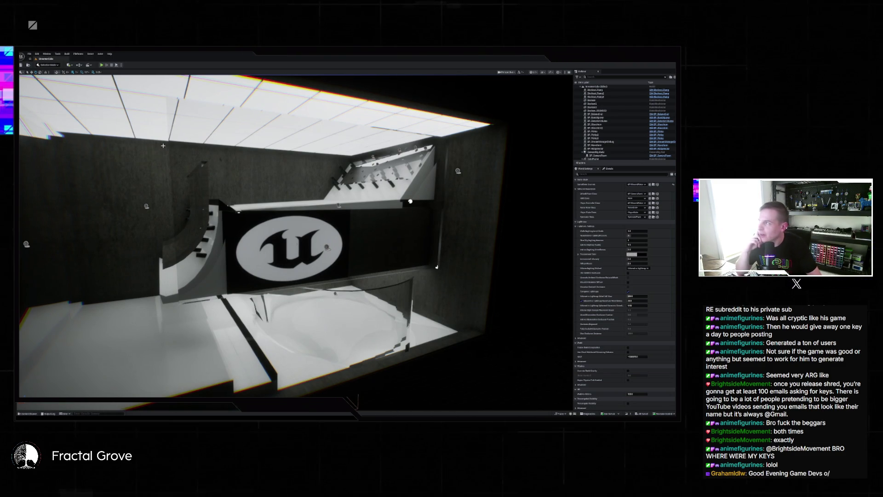
# Play-test the scene despite the Blueprint compilation errors, with the game view filling the editor
pyautogui.click(102, 65)
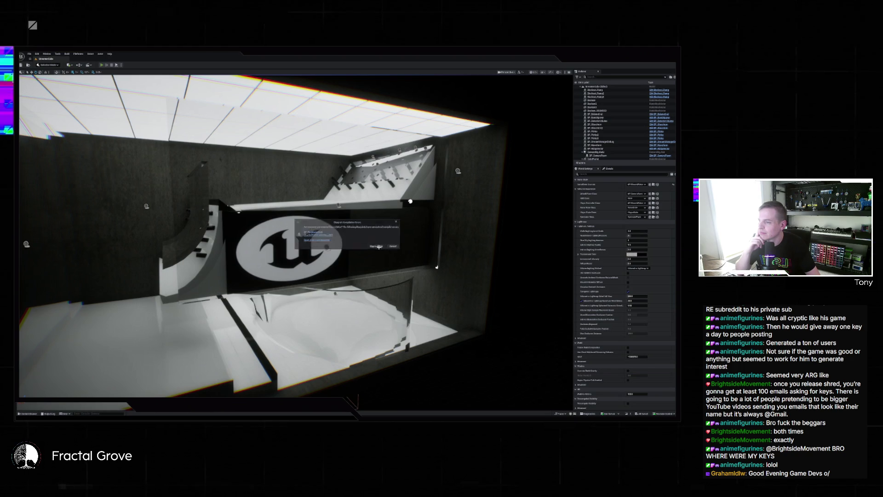
pyautogui.click(378, 247)
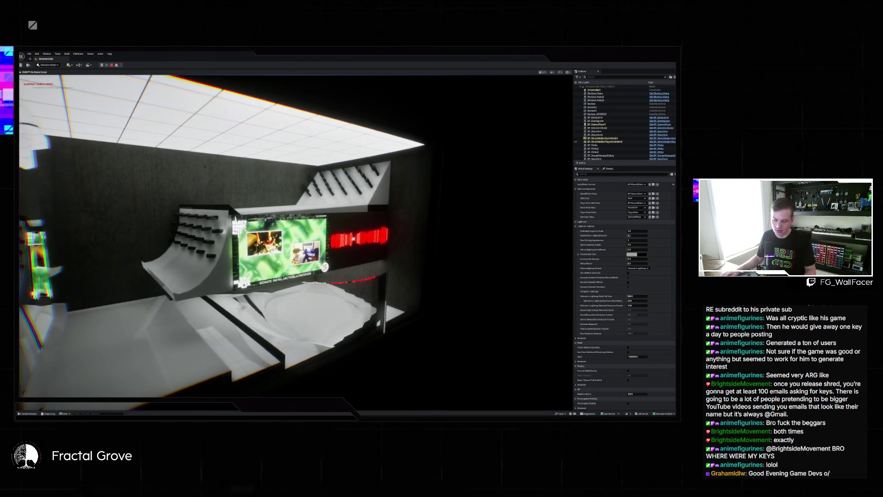
pyautogui.press('F11')
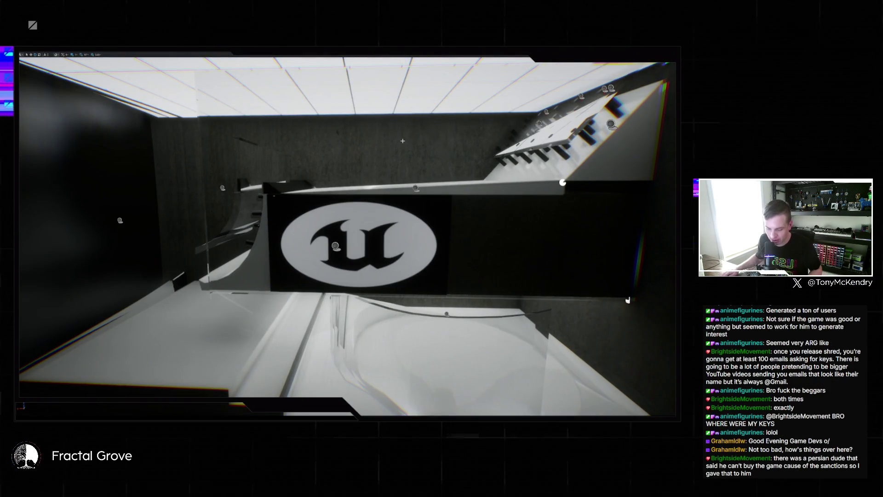
# Restore the full editor layout, run another play session with club footage and waveform, then stop it
pyautogui.press('F11')
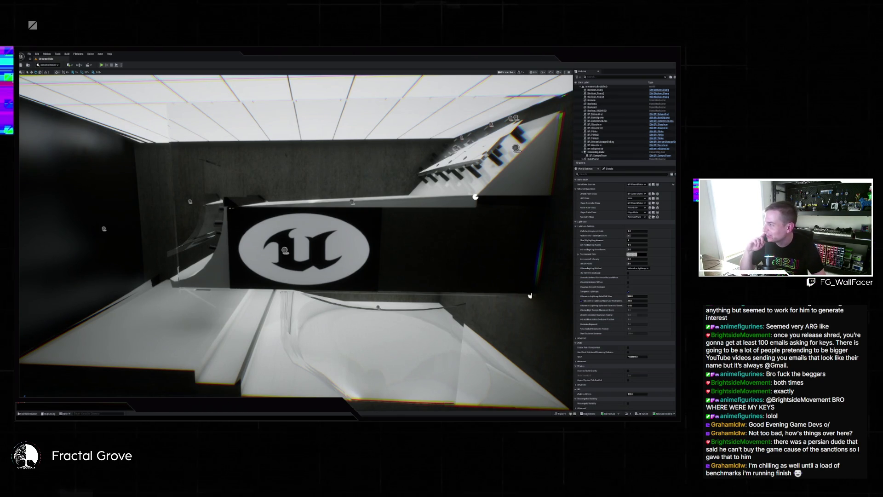
pyautogui.click(103, 66)
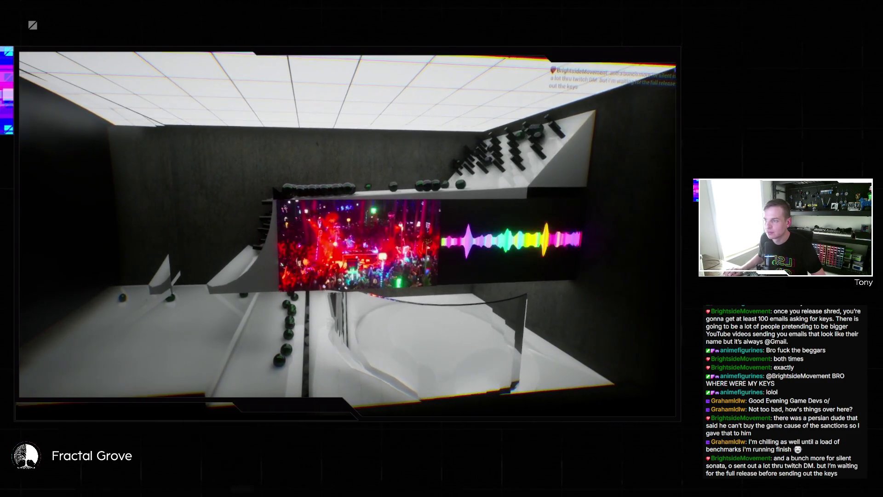
pyautogui.press('Escape')
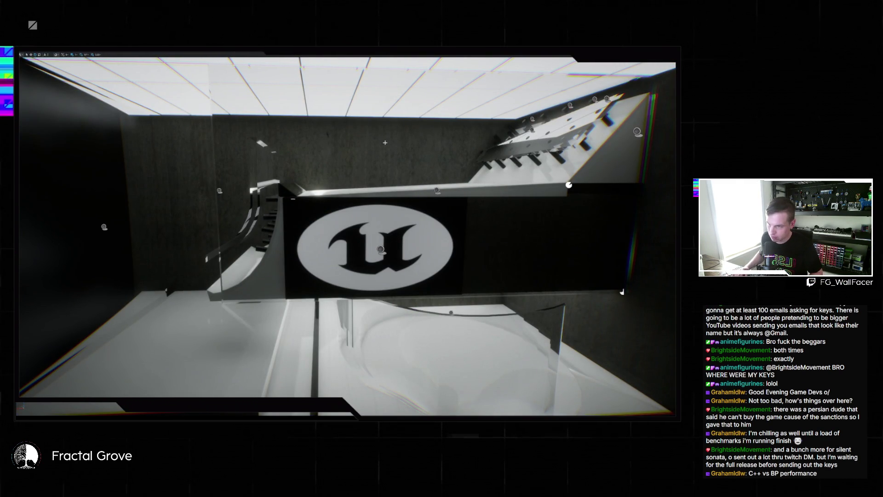
# Restart the Play in Editor session with Alt+P
pyautogui.hotkey('alt', 'p')
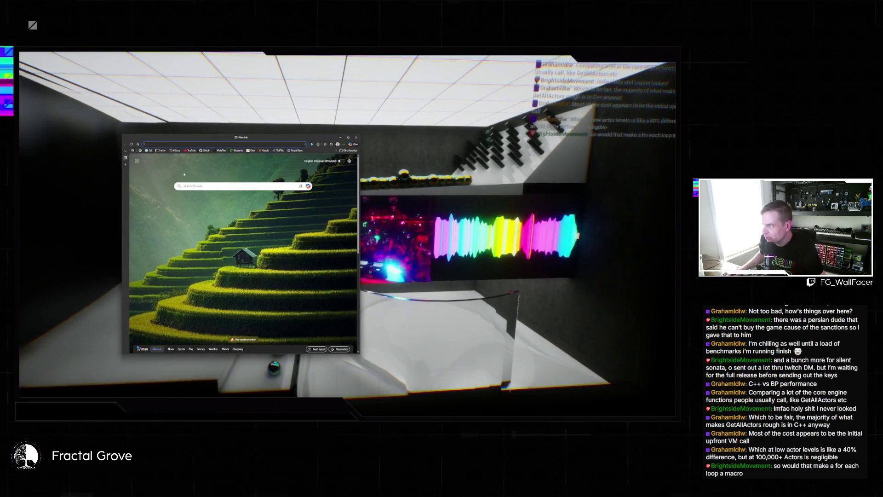
# Open the web browser and load g2a.com
pyautogui.click(156, 144)
pyautogui.write('g2a.com')
pyautogui.press('Return')
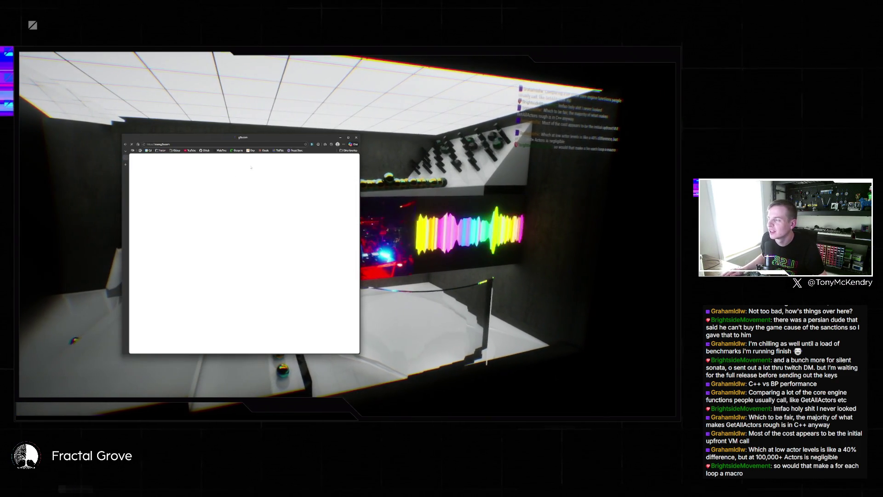
# Search G2A for silent sonata after dismissing the tip and notification popups, and review the results
pyautogui.click(206, 169)
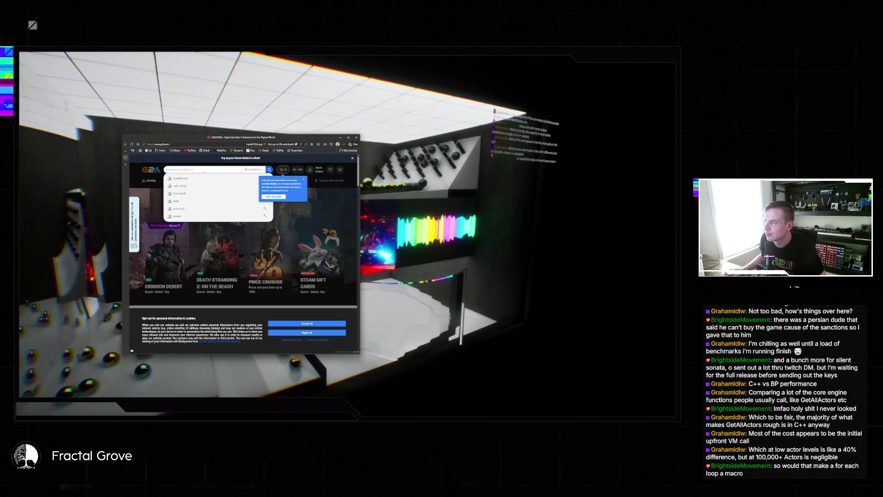
pyautogui.click(304, 178)
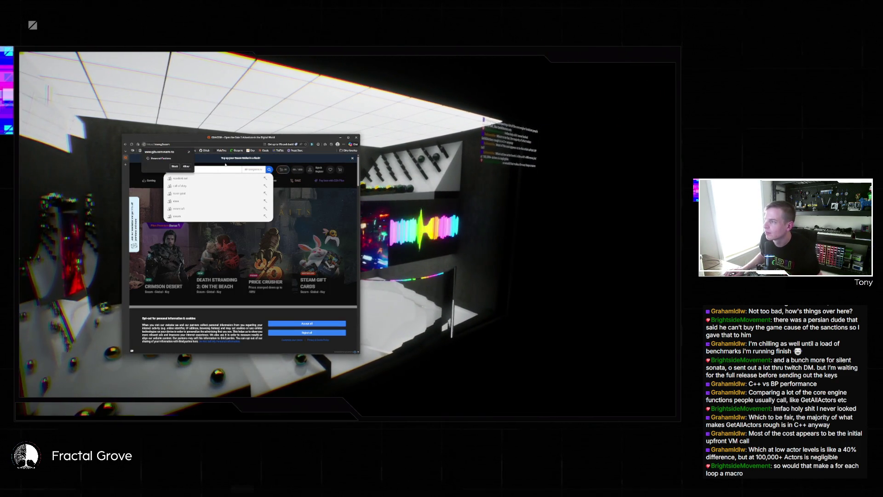
pyautogui.click(207, 168)
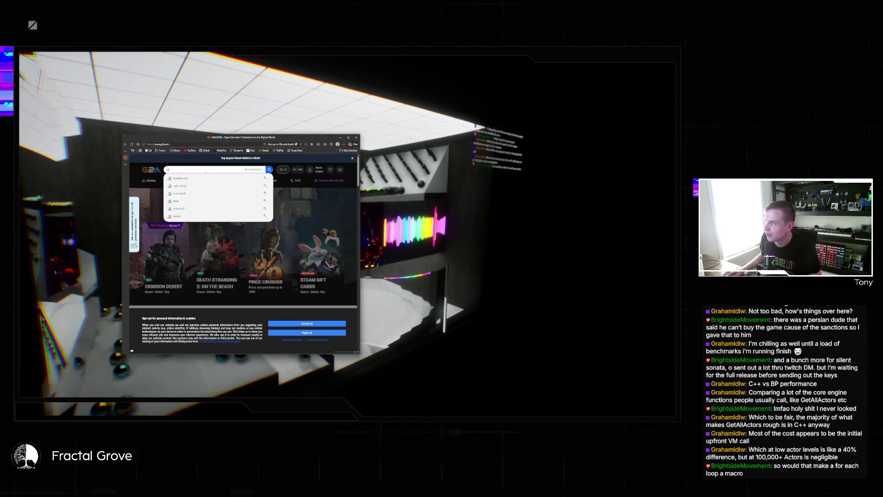
pyautogui.write('ong')
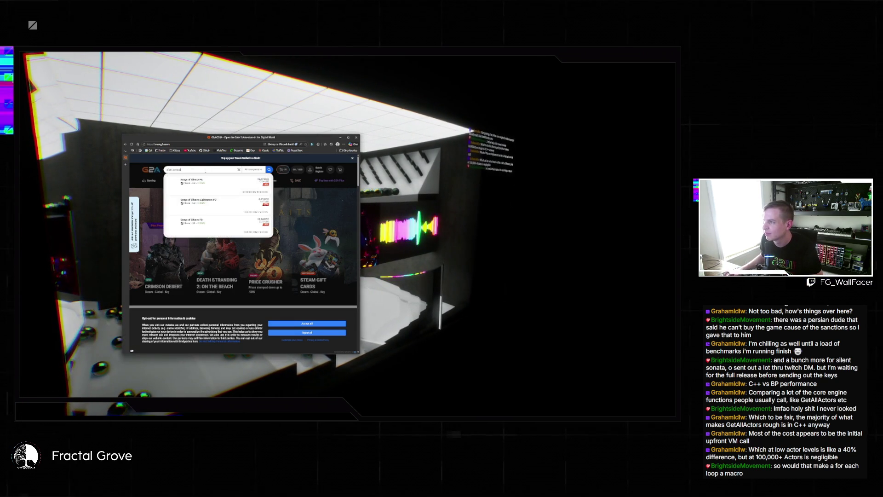
pyautogui.write('a')
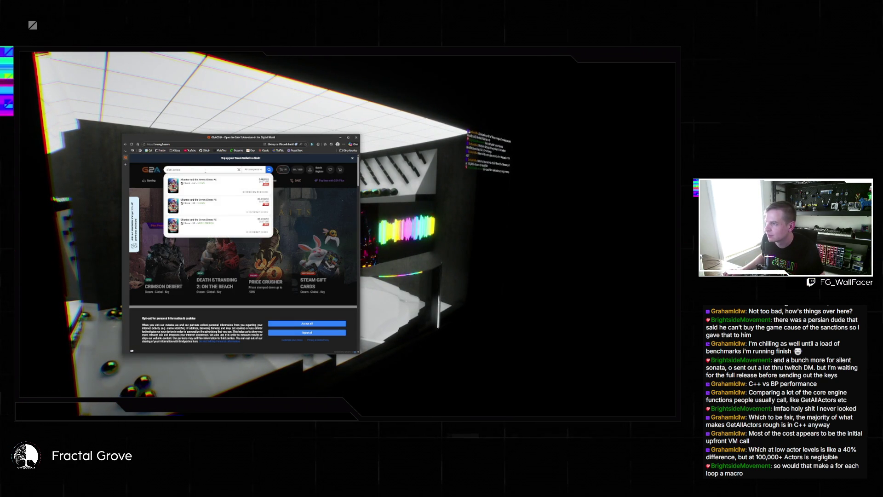
pyautogui.press('Return')
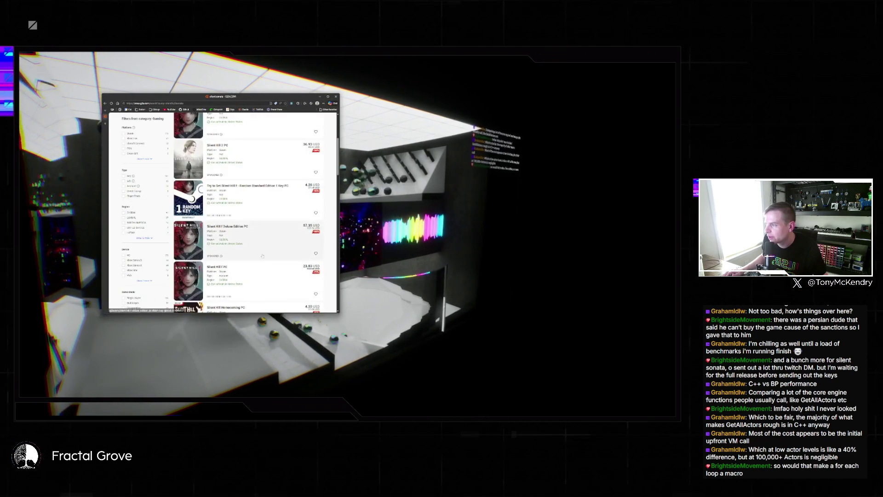
pyautogui.scroll(-15, 263, 257)
pyautogui.scroll(5, 232, 172)
pyautogui.scroll(5, 232, 172)
# Search the web for green man gaming from the address bar
pyautogui.click(201, 104)
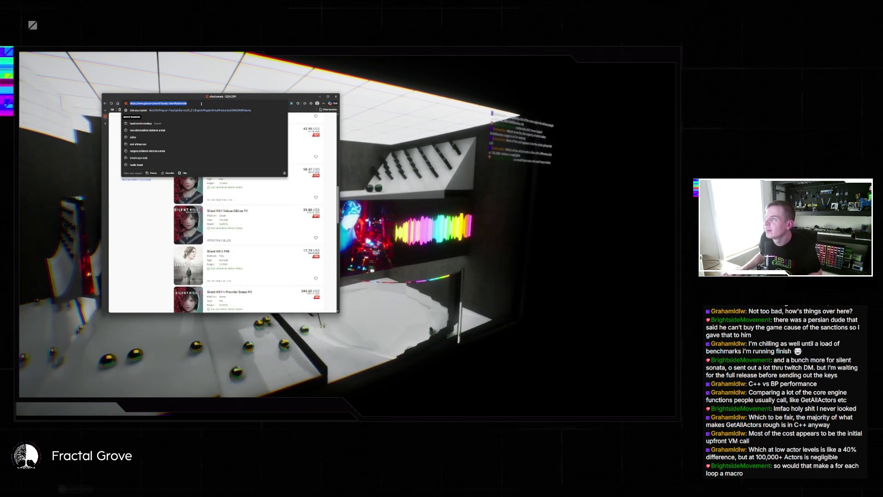
pyautogui.write('green man gaming')
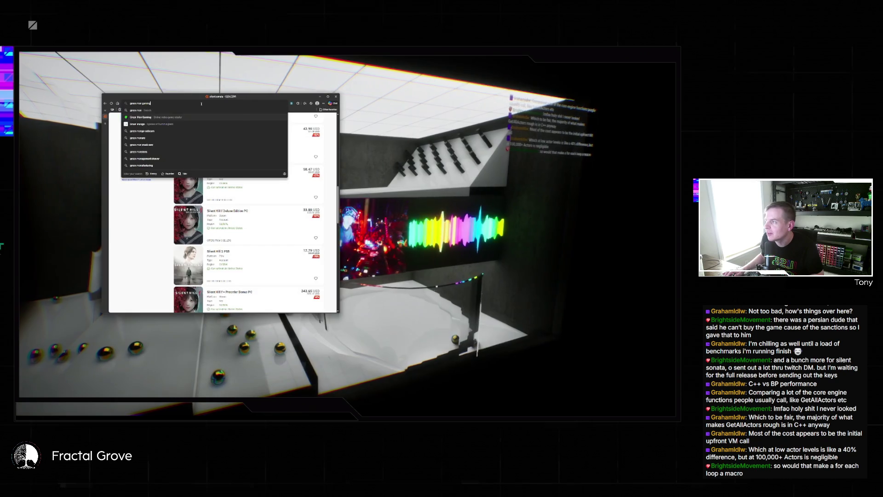
pyautogui.click(205, 117)
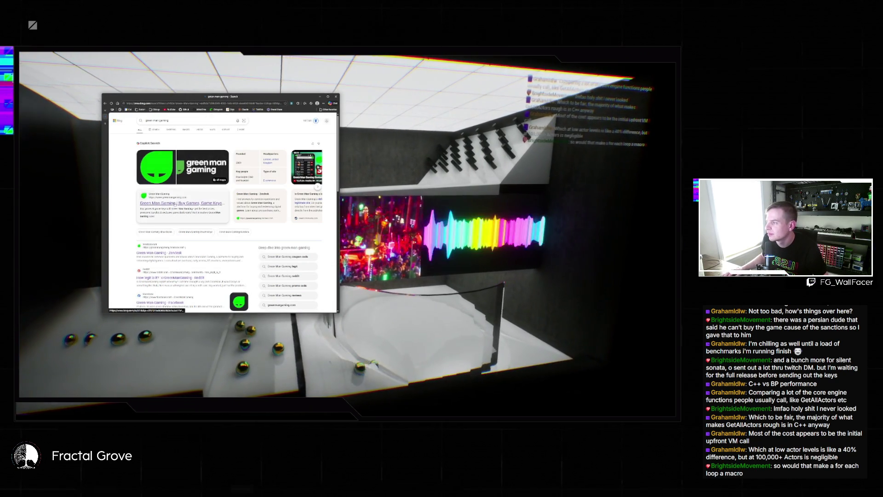
# Search the Green Man Gaming store for silent sonata, then restore Unreal's full editor layout
pyautogui.click(183, 203)
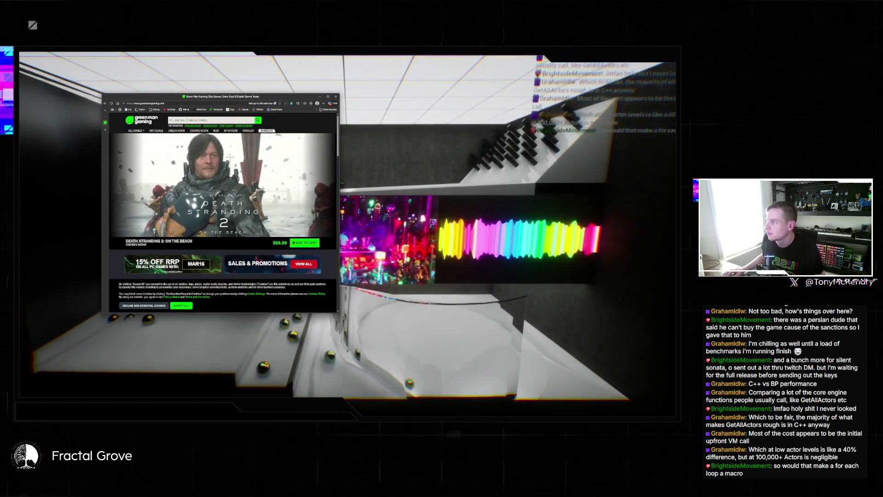
pyautogui.write('silent')
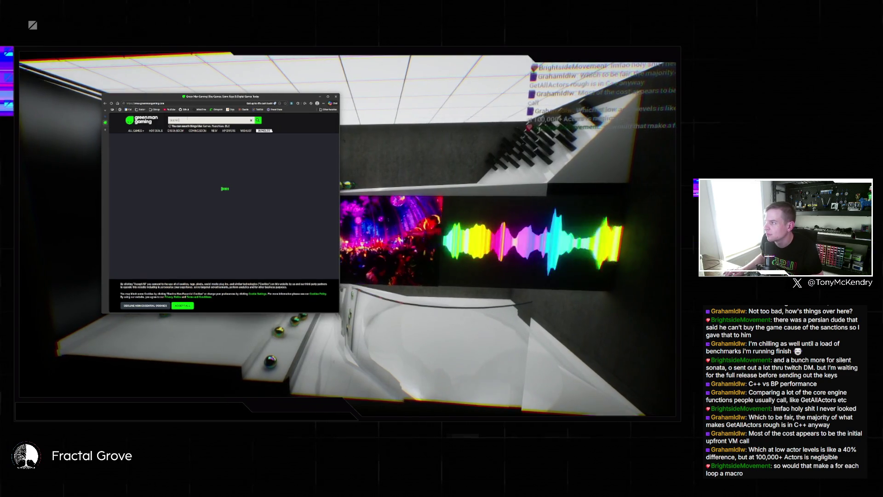
pyautogui.write(' sonata')
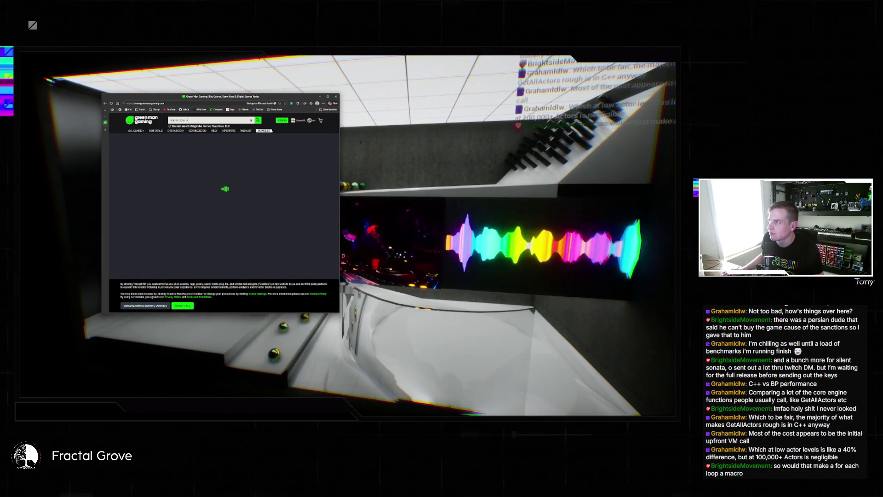
pyautogui.press('Return')
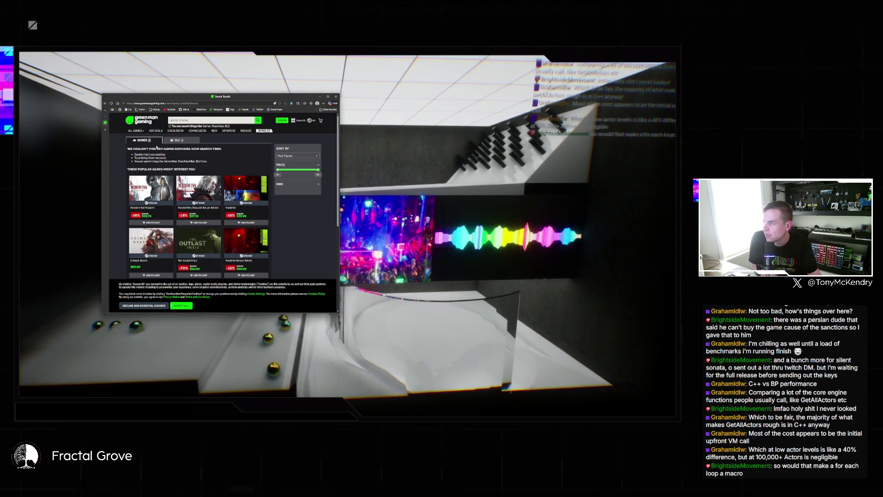
pyautogui.scroll(-2, 201, 157)
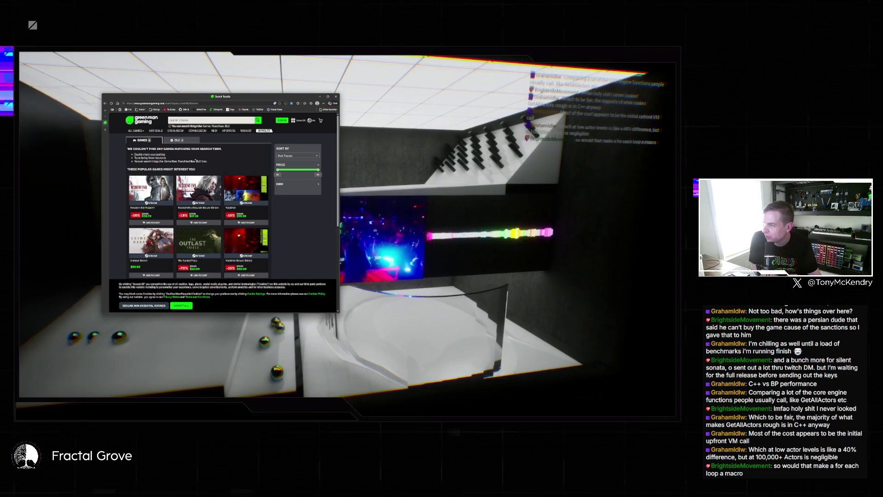
pyautogui.scroll(2, 198, 207)
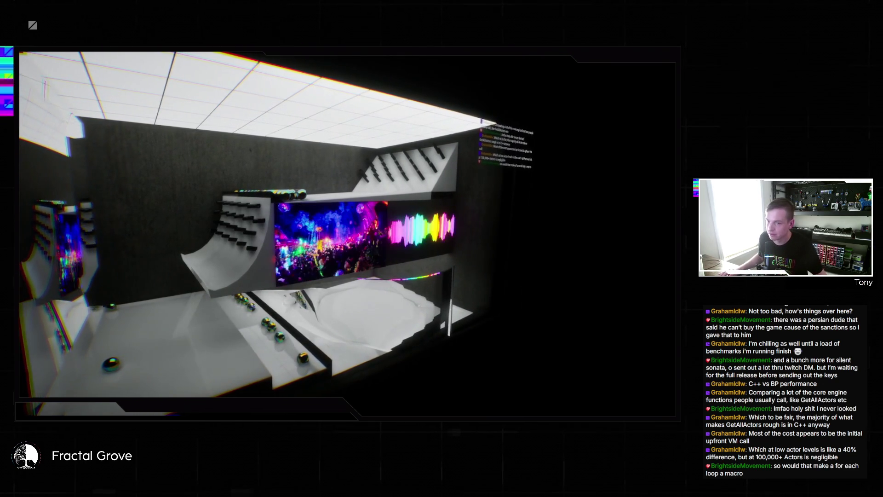
pyautogui.press('F11')
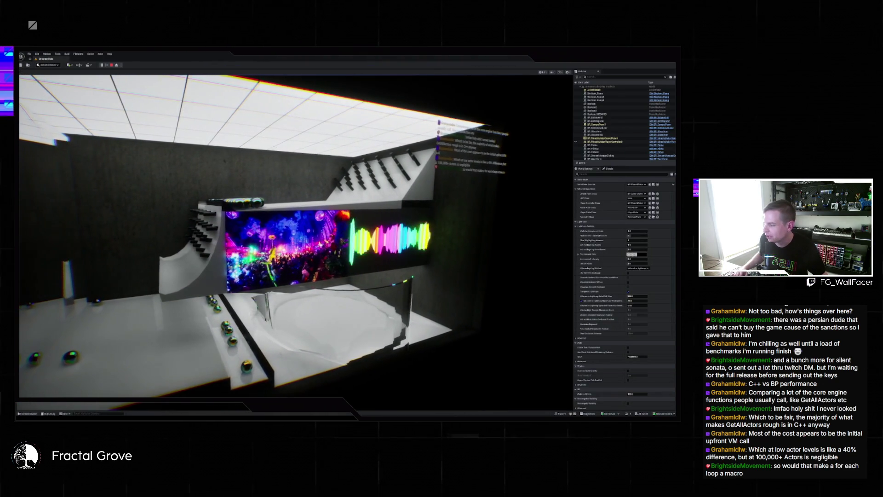
# Browse the Game, NeighborGrid and Niagara content folders, then switch to the Blueprint event graph
pyautogui.hotkey('ctrl', 'space')
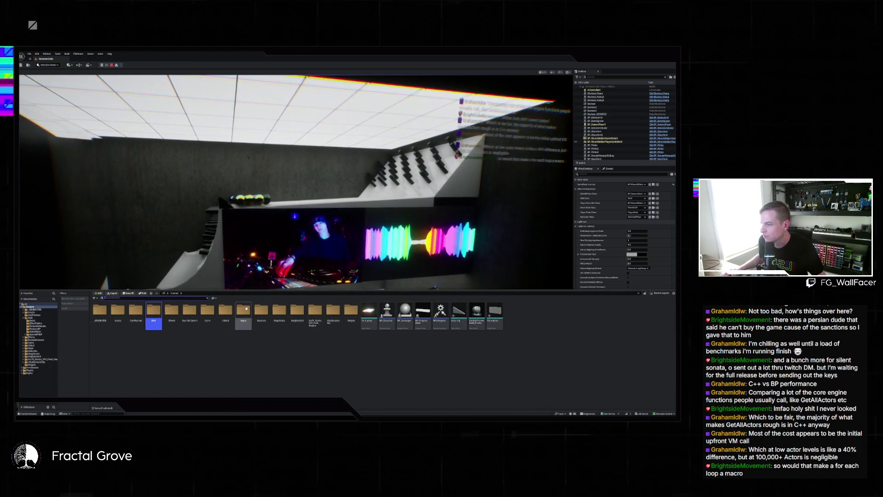
pyautogui.doubleClick(207, 310)
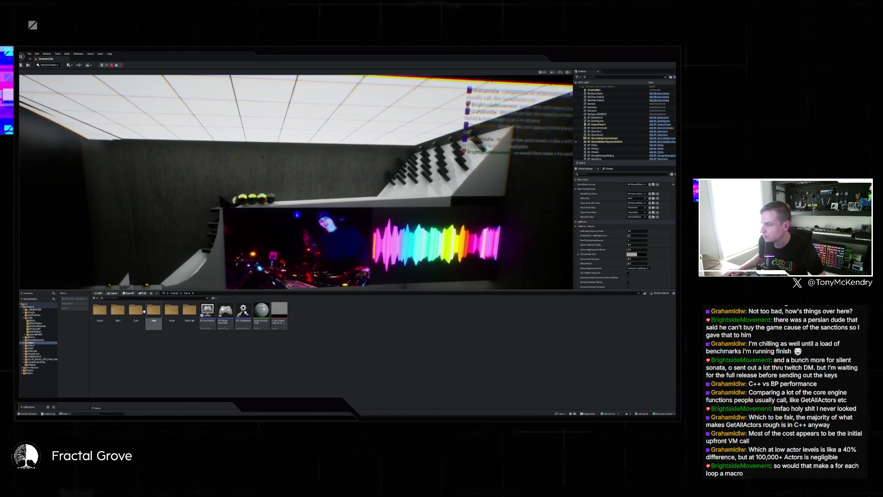
pyautogui.hotkey('alt', 'Left')
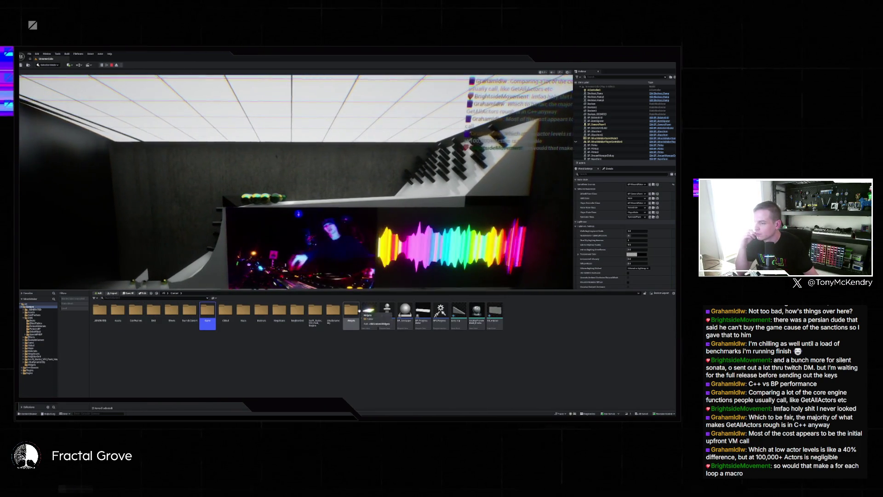
pyautogui.doubleClick(303, 310)
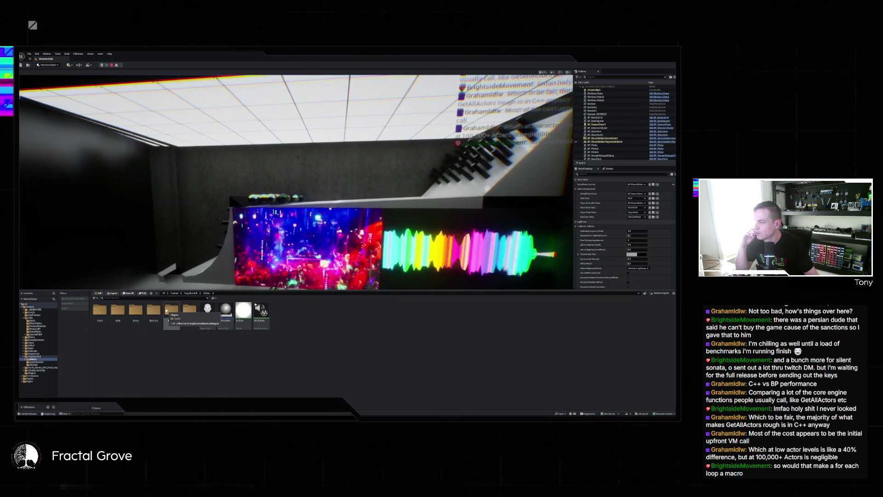
pyautogui.doubleClick(171, 310)
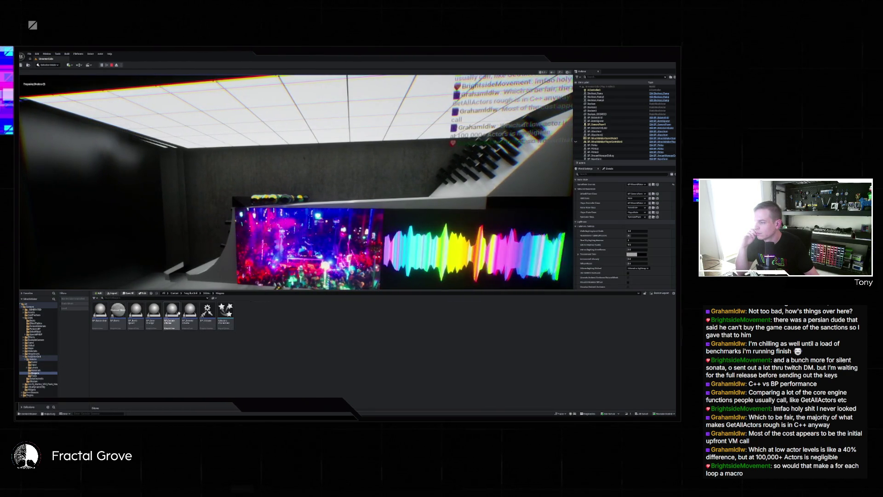
pyautogui.hotkey('alt', 'Tab')
pyautogui.moveTo(246, 199)
pyautogui.mouseDown()
pyautogui.moveTo(343, 221)
pyautogui.moveTo(195, 258)
pyautogui.mouseUp()
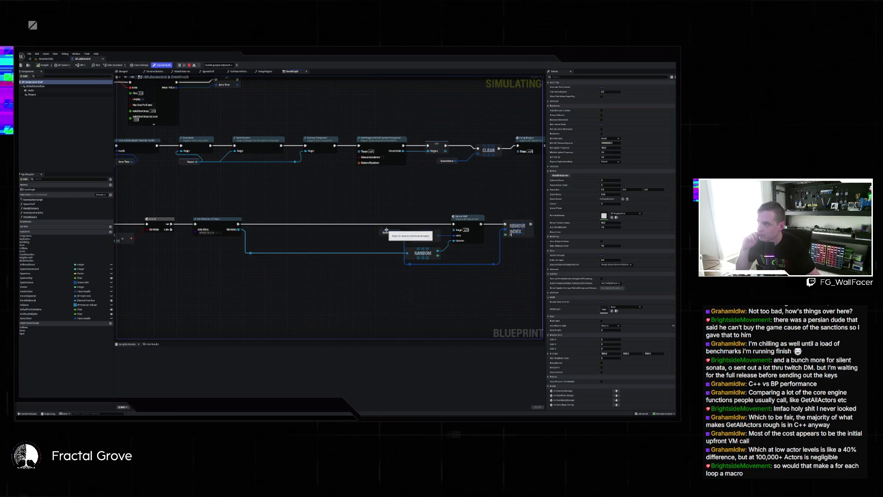
# Open and inspect the ForEachLoop macro graph, then return to the StreamerCube level
pyautogui.scroll(-6, 387, 230)
pyautogui.moveTo(342, 261); pyautogui.dragTo(420, 107)
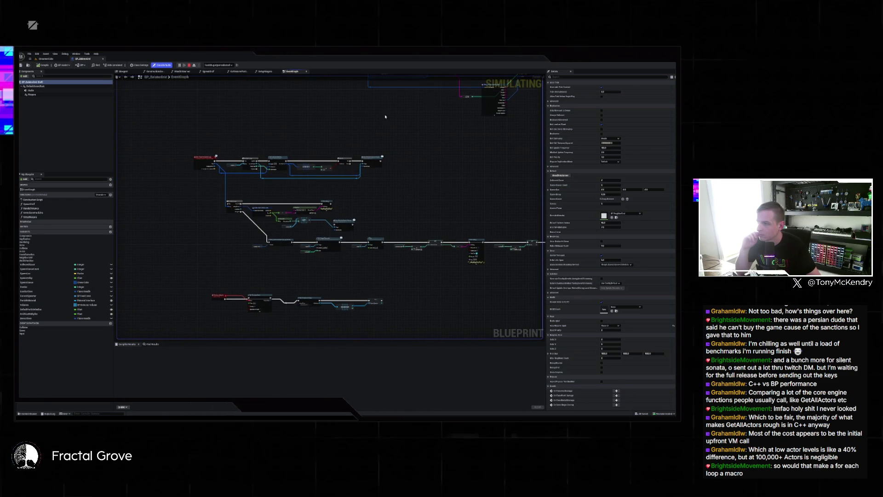
pyautogui.scroll(3, 420, 108)
pyautogui.doubleClick(429, 219)
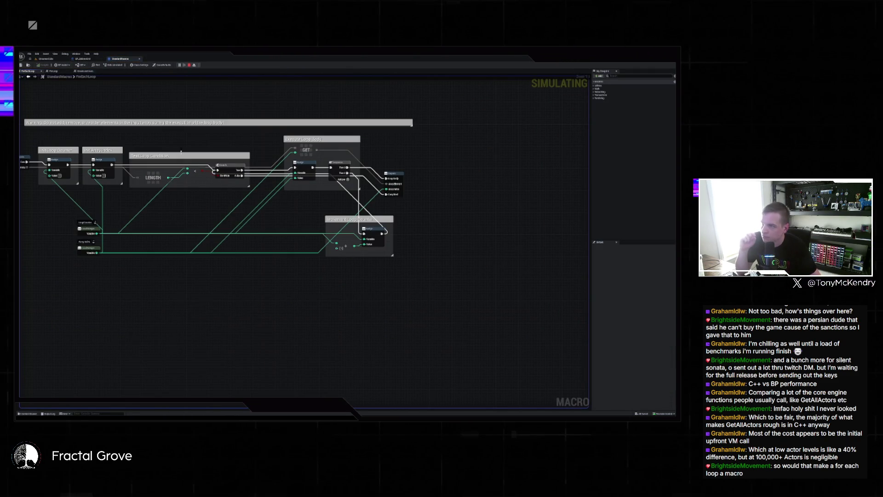
pyautogui.moveTo(172, 202)
pyautogui.mouseDown()
pyautogui.moveTo(276, 251)
pyautogui.moveTo(324, 256)
pyautogui.mouseUp()
pyautogui.moveTo(250, 219); pyautogui.dragTo(200, 210)
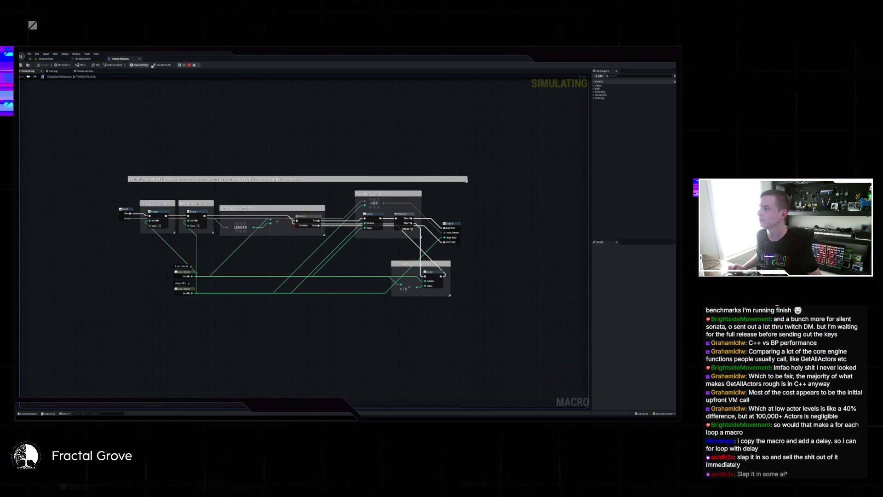
pyautogui.click(46, 59)
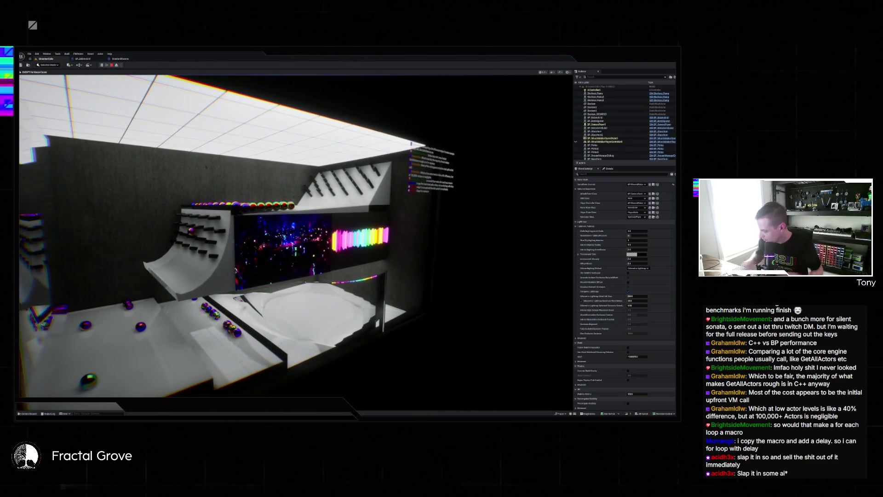
pyautogui.press('super')
pyautogui.click(119, 59)
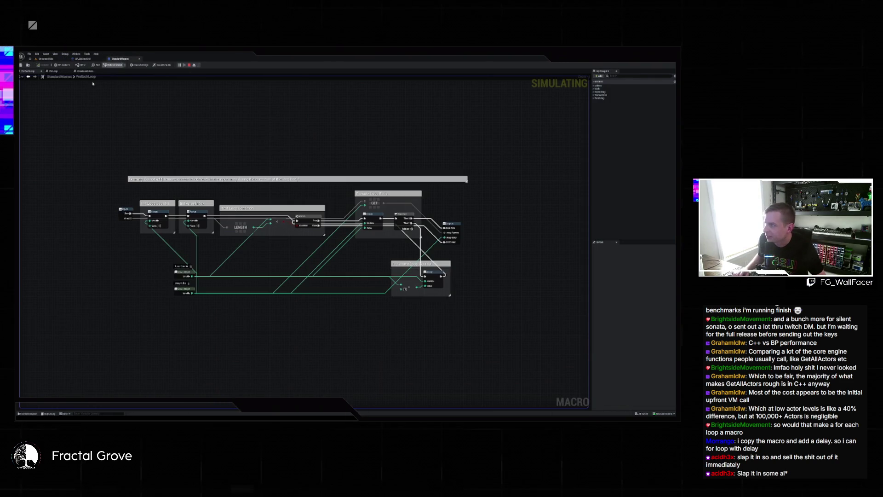
pyautogui.click(53, 72)
pyautogui.moveTo(99, 113); pyautogui.dragTo(208, 148)
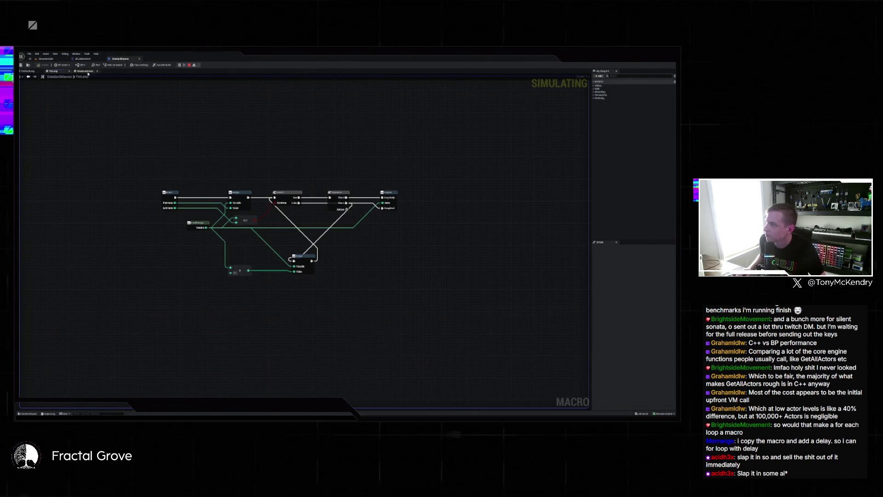
pyautogui.click(85, 71)
pyautogui.moveTo(135, 146)
pyautogui.mouseDown()
pyautogui.moveTo(263, 216)
pyautogui.moveTo(249, 238)
pyautogui.mouseUp()
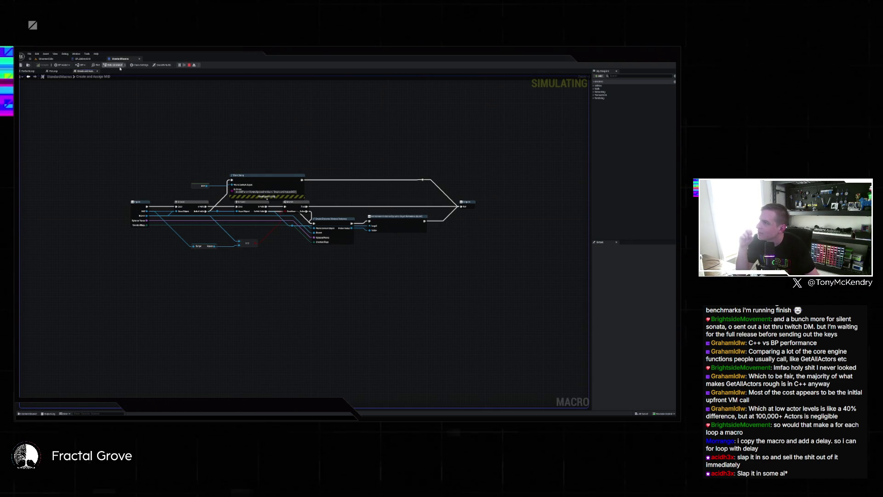
pyautogui.click(162, 65)
pyautogui.click(138, 66)
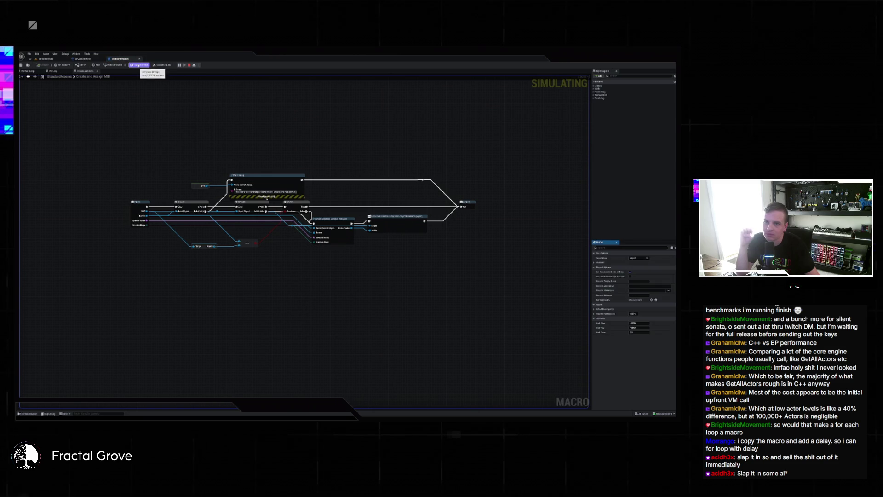
pyautogui.click(594, 86)
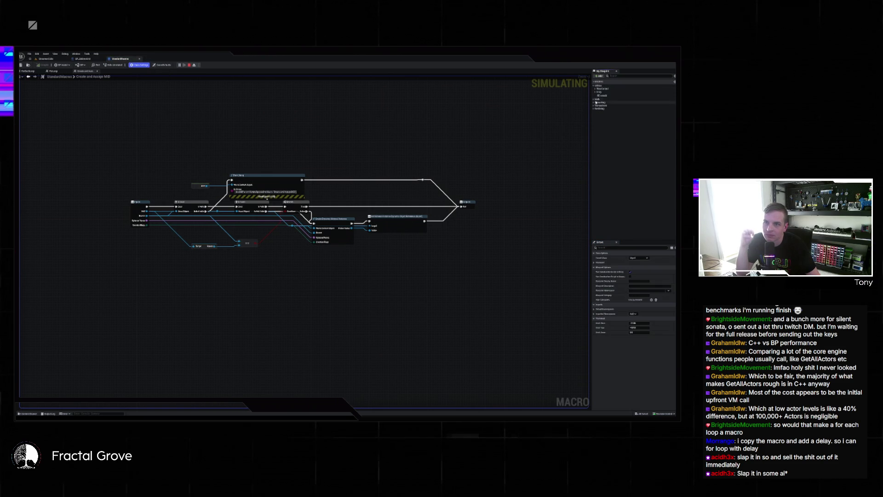
pyautogui.click(593, 99)
pyautogui.click(595, 102)
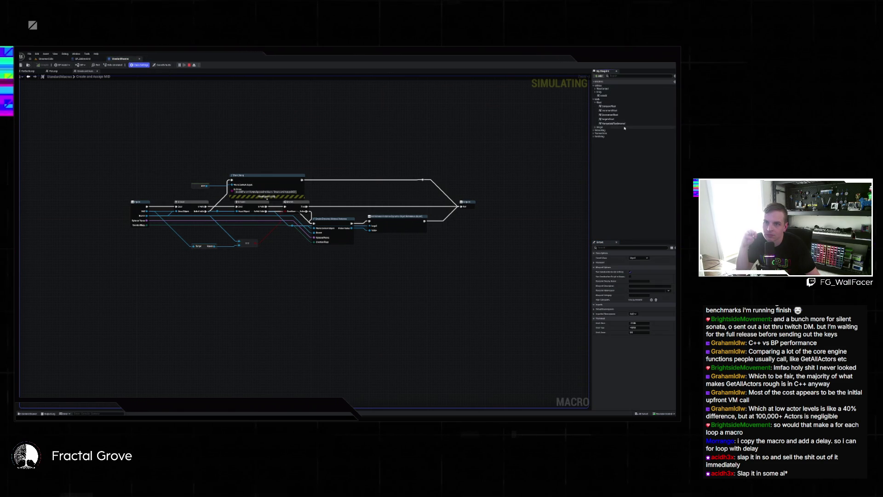
pyautogui.click(595, 127)
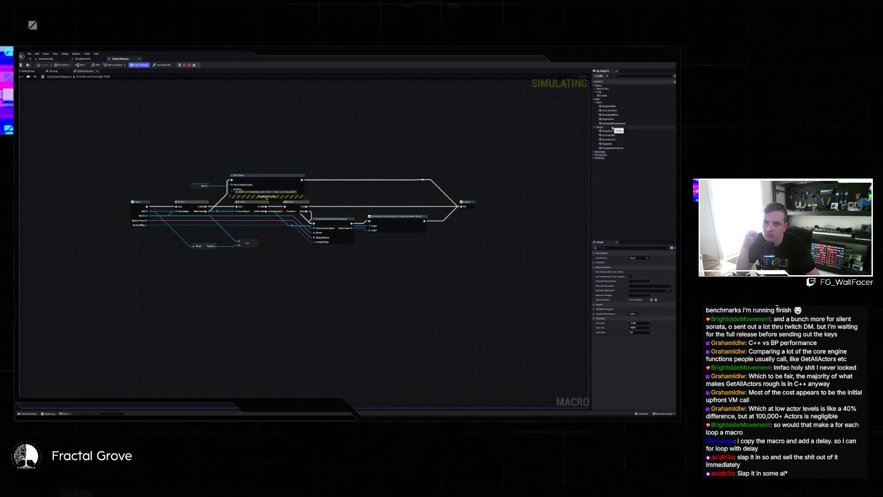
pyautogui.doubleClick(608, 118)
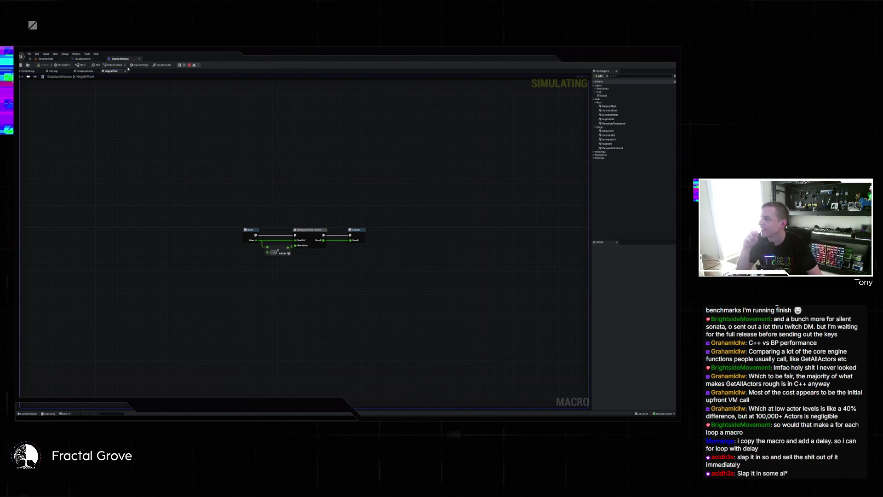
pyautogui.click(46, 58)
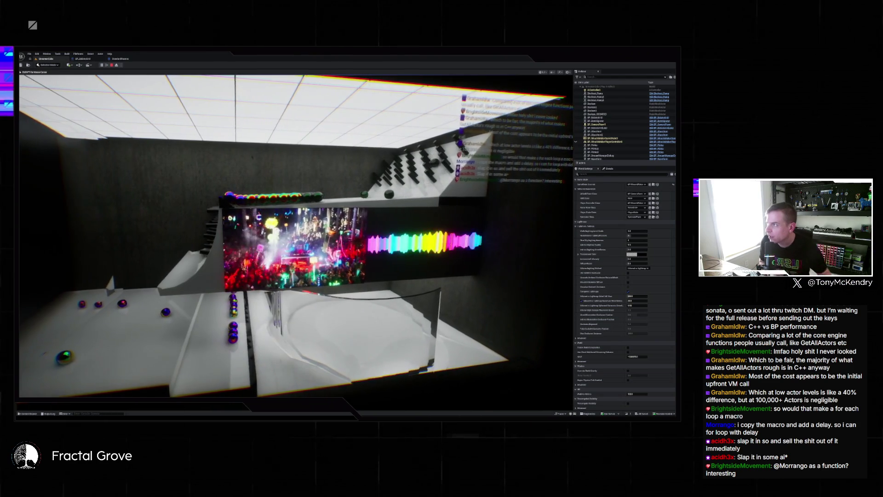
# Recheck the ForEachLoop macro and search the event graph's node menu for foreach
pyautogui.hotkey('ctrl', 'Tab')
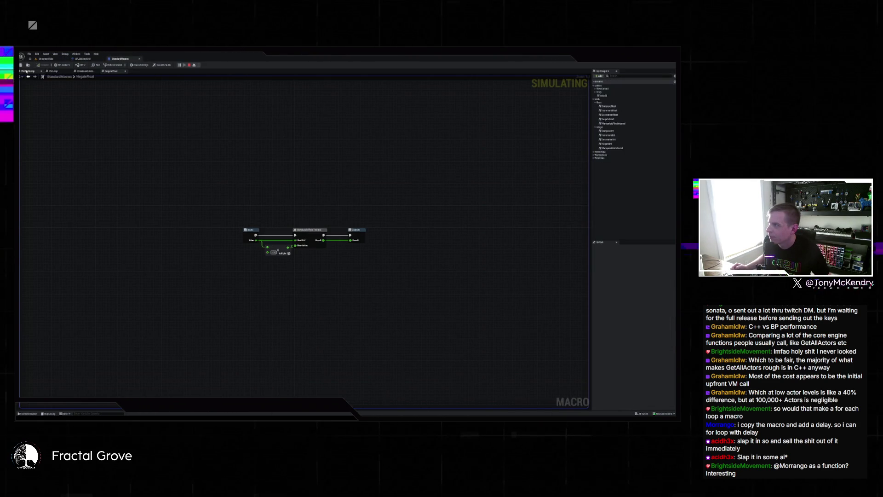
pyautogui.click(29, 72)
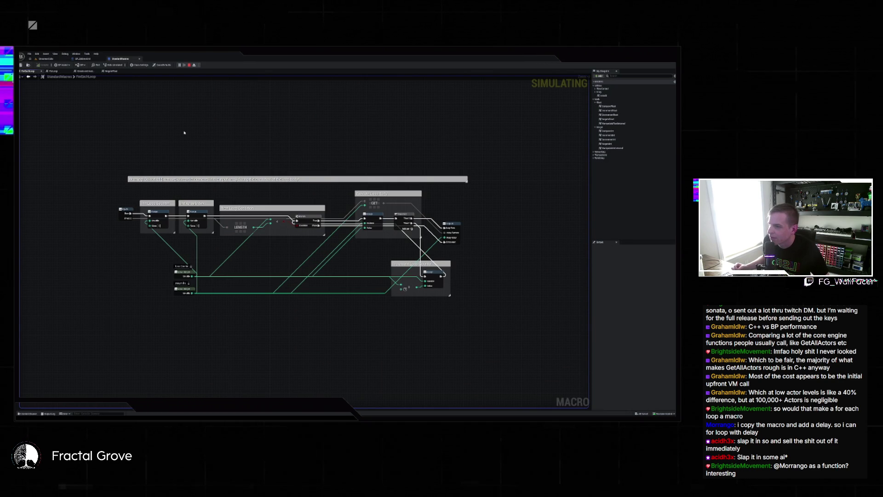
pyautogui.click(87, 59)
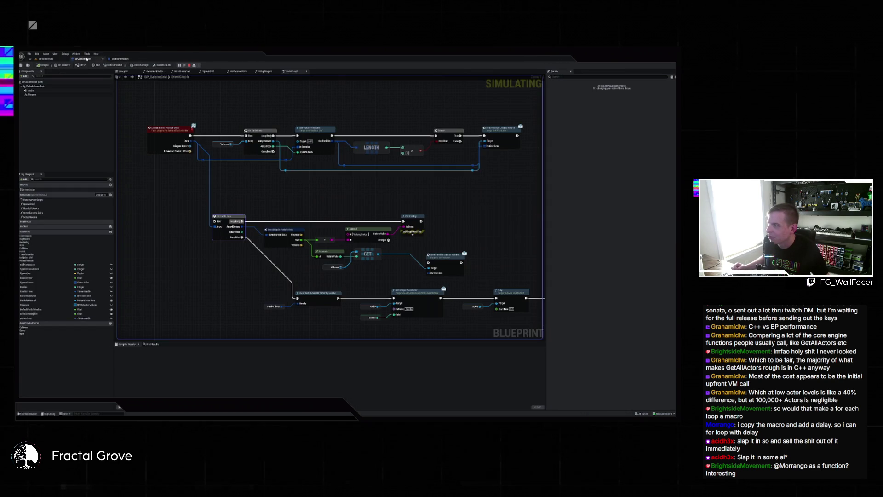
pyautogui.rightClick(437, 198)
pyautogui.write('foreach')
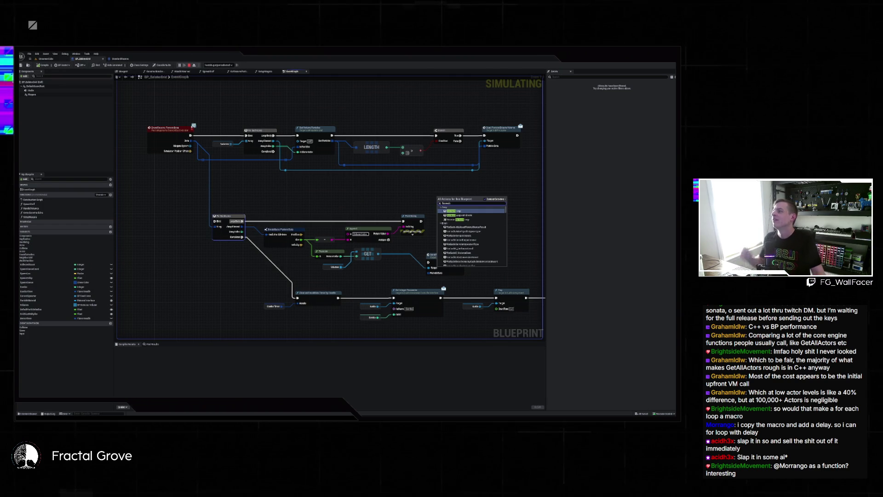
# Stop the running simulation and return to the level's 3D view
pyautogui.click(46, 59)
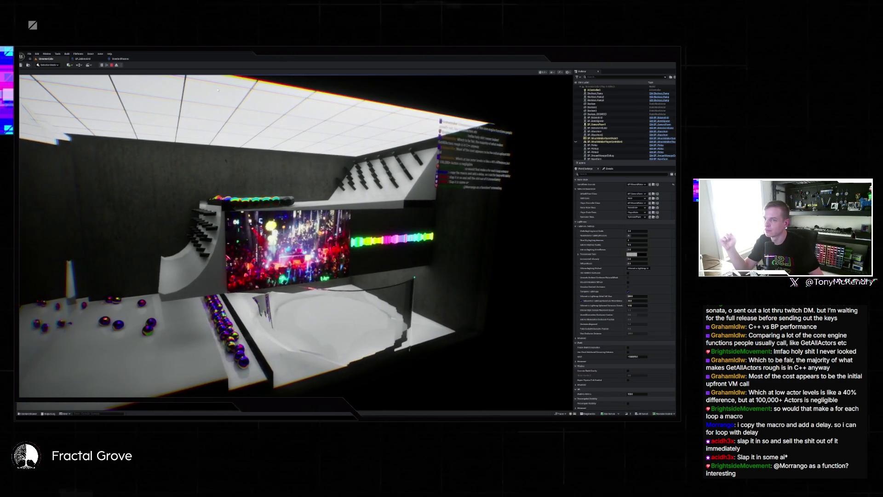
pyautogui.click(112, 65)
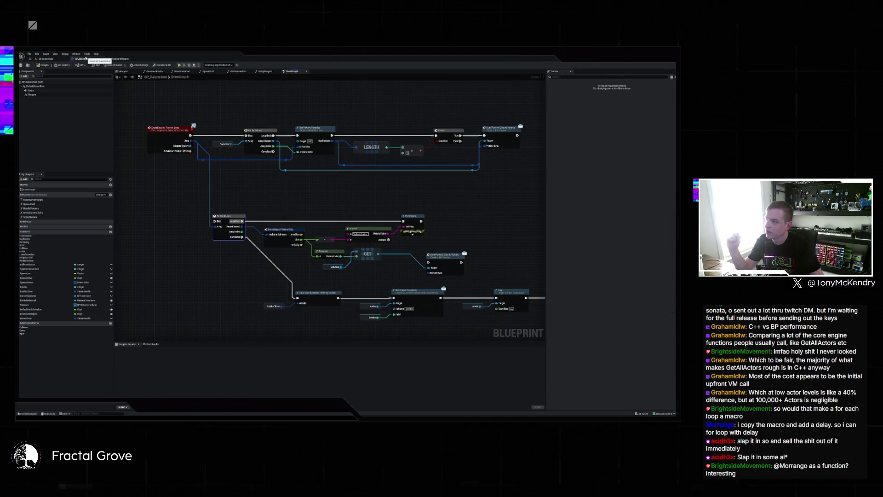
pyautogui.click(44, 58)
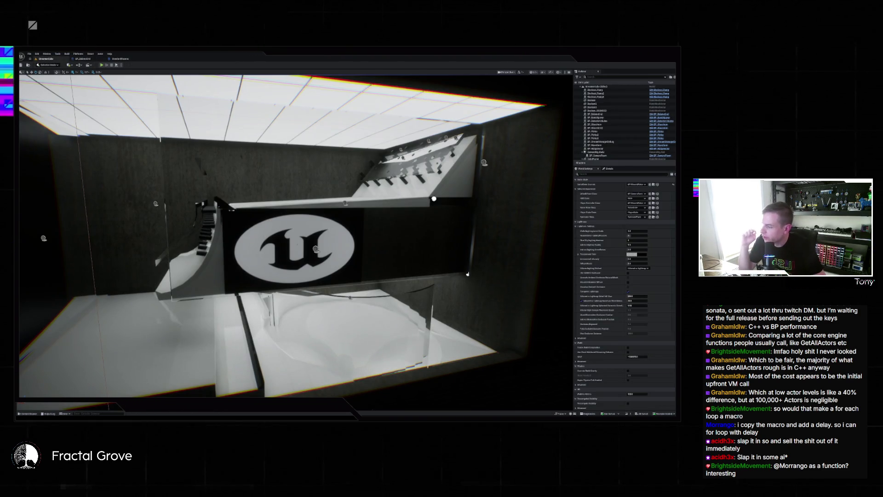
pyautogui.click(28, 413)
pyautogui.click(27, 413)
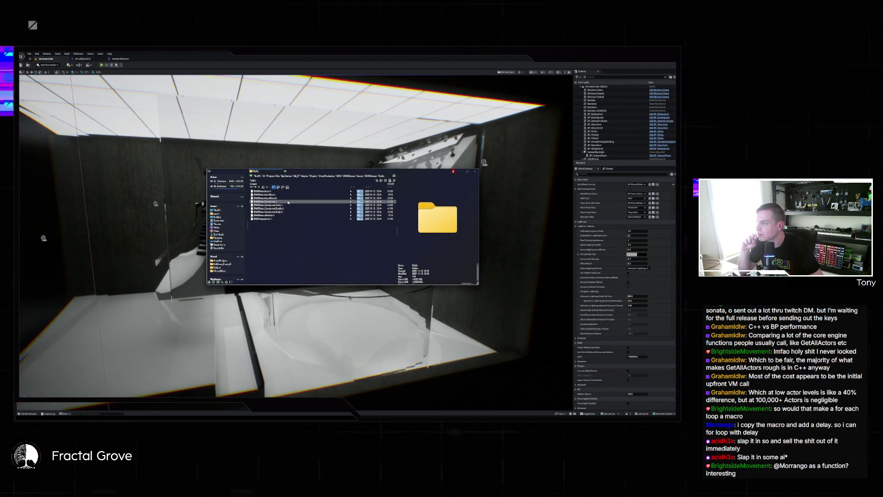
# Go to UnrealProjects, open the band project folder and preview its last JSON file
pyautogui.hotkey('alt', 'Up')
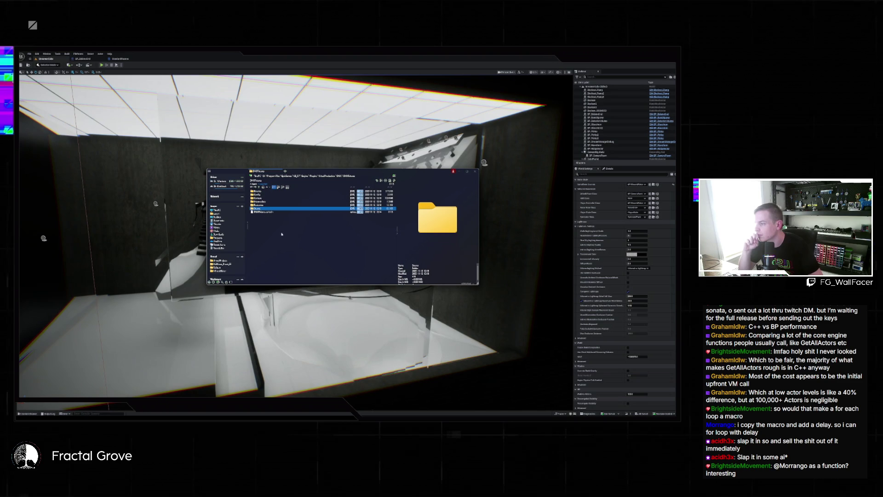
pyautogui.click(220, 261)
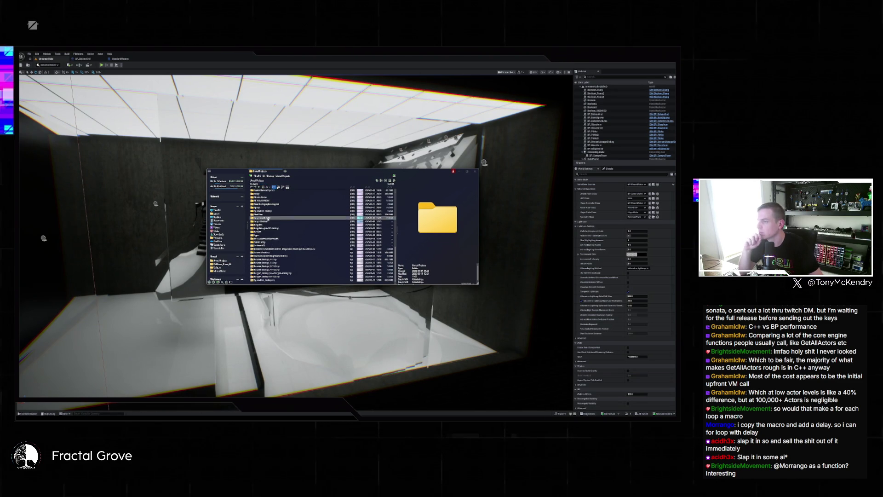
pyautogui.doubleClick(260, 222)
pyautogui.click(260, 229)
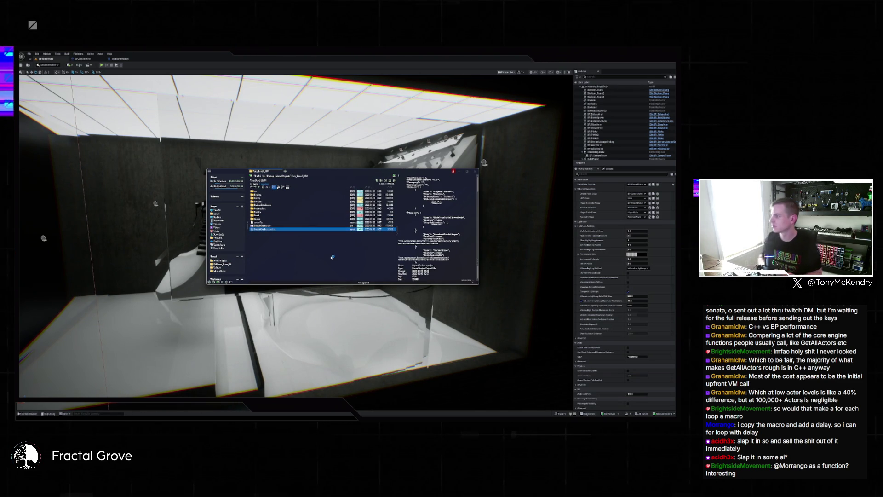
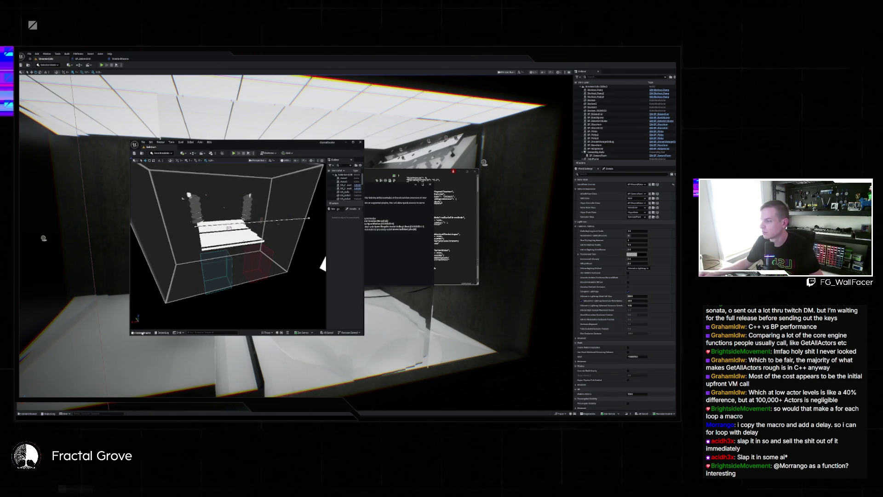
# Inspect BP_MovingHead from the Content Drawer, close it, and expand a Content Browser folder
pyautogui.click(142, 332)
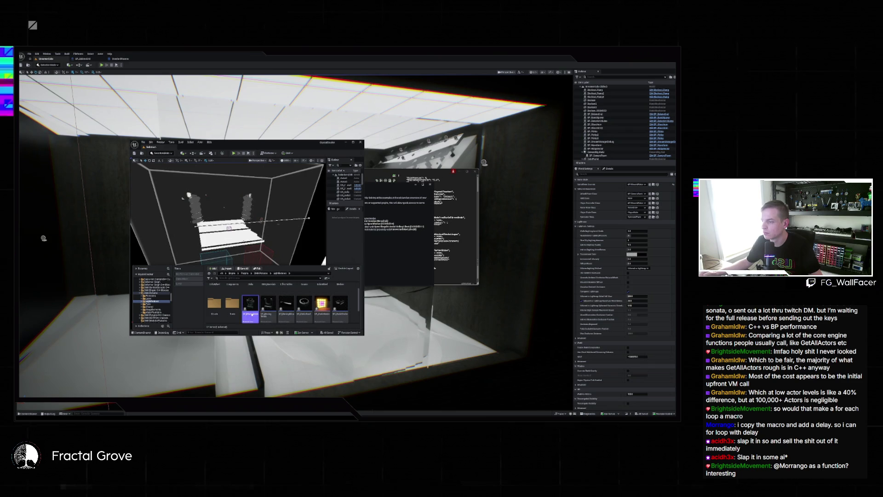
pyautogui.moveTo(252, 306)
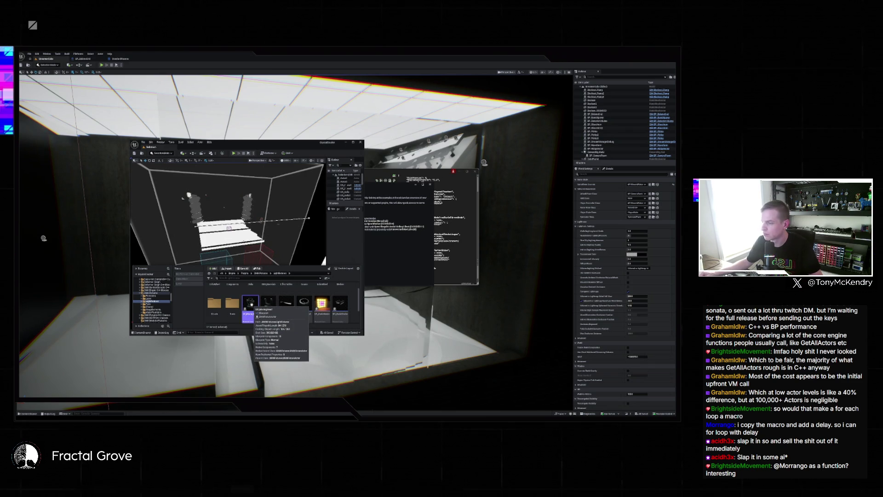
pyautogui.doubleClick(251, 304)
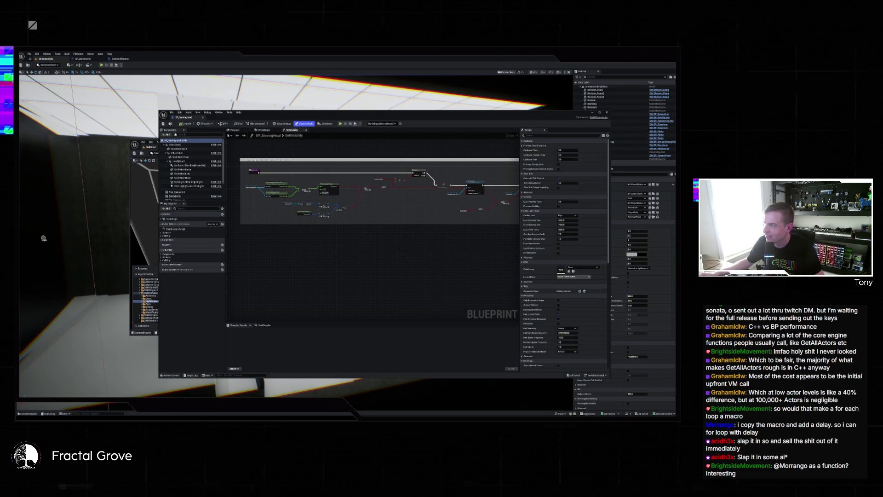
pyautogui.click(607, 112)
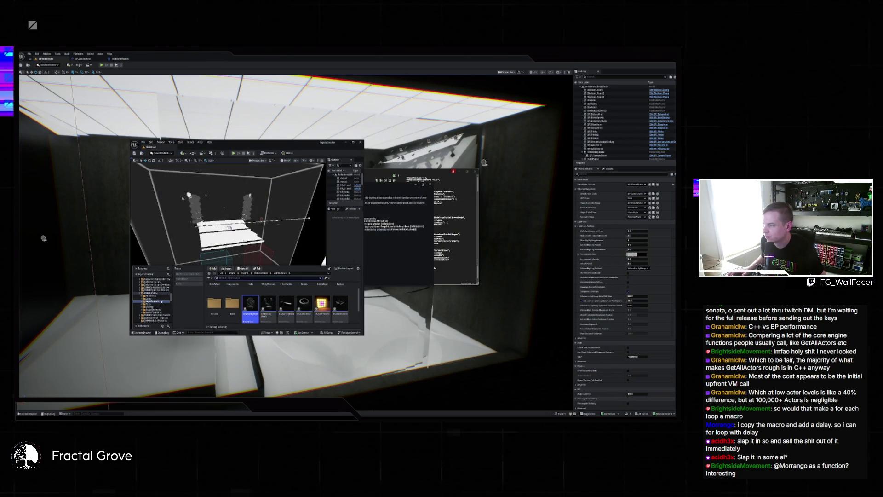
pyautogui.click(140, 302)
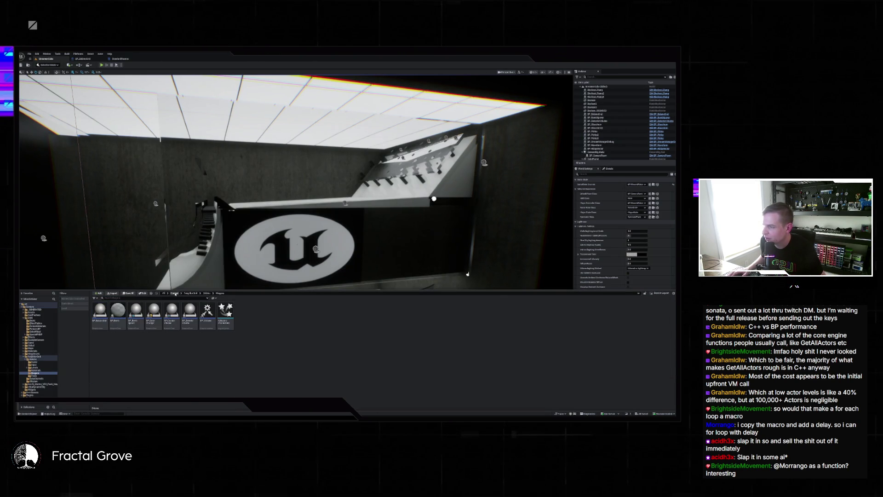
# Navigate to the main project's Content > Game folder
pyautogui.click(174, 293)
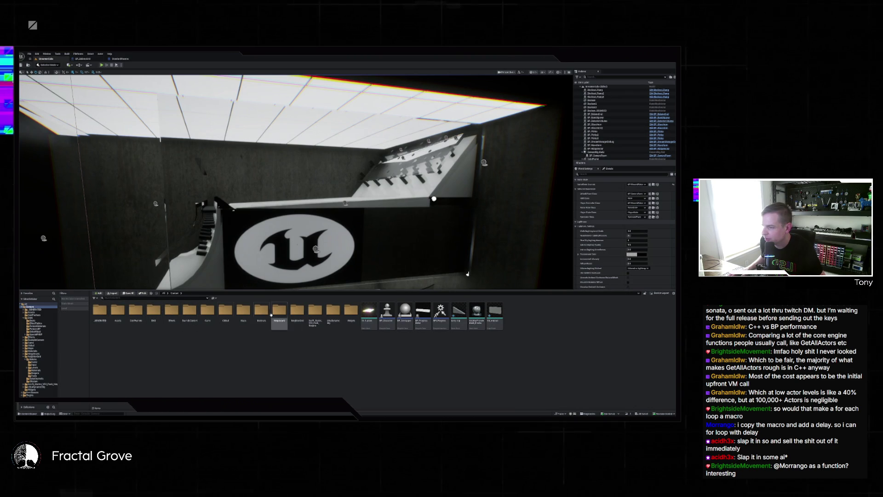
pyautogui.doubleClick(173, 311)
pyautogui.hotkey('alt', 'Left')
pyautogui.hotkey('alt', 'Left')
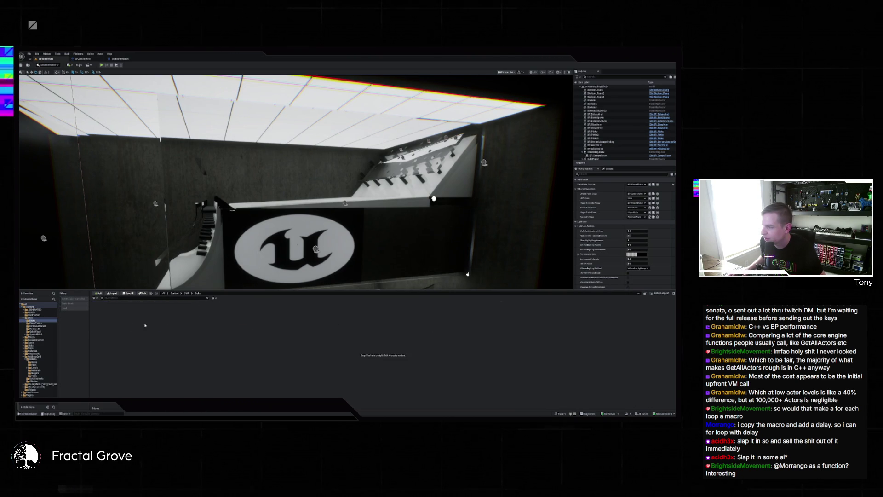
pyautogui.hotkey('alt', 'Right')
pyautogui.hotkey('alt', 'Right')
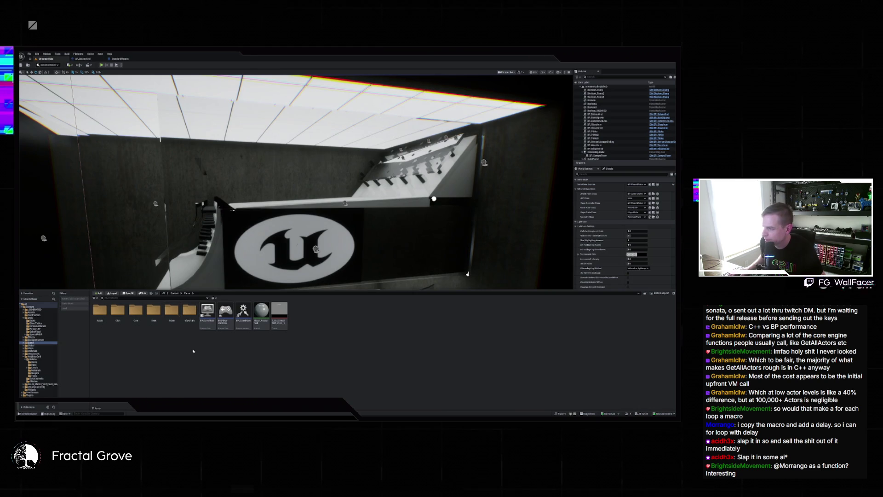
# Create a new Lights folder inside Game and open it, adding no assets
pyautogui.rightClick(322, 334)
pyautogui.click(340, 200)
pyautogui.write('UI')
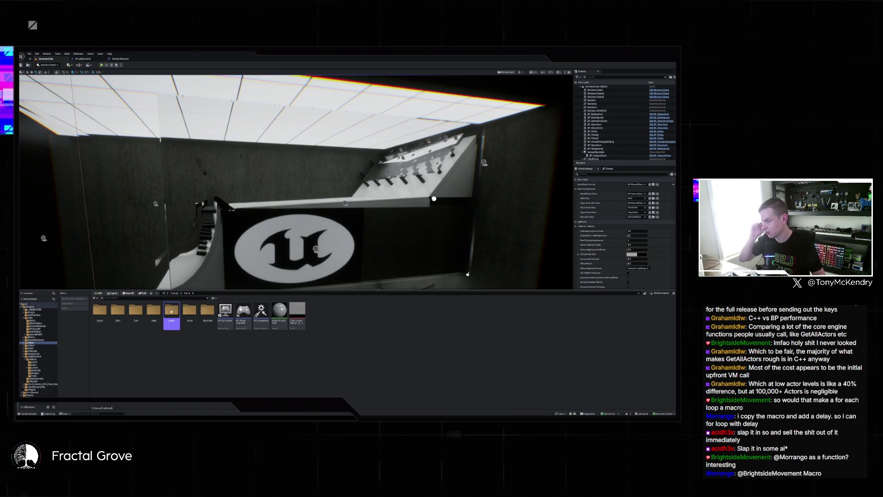
pyautogui.doubleClick(168, 310)
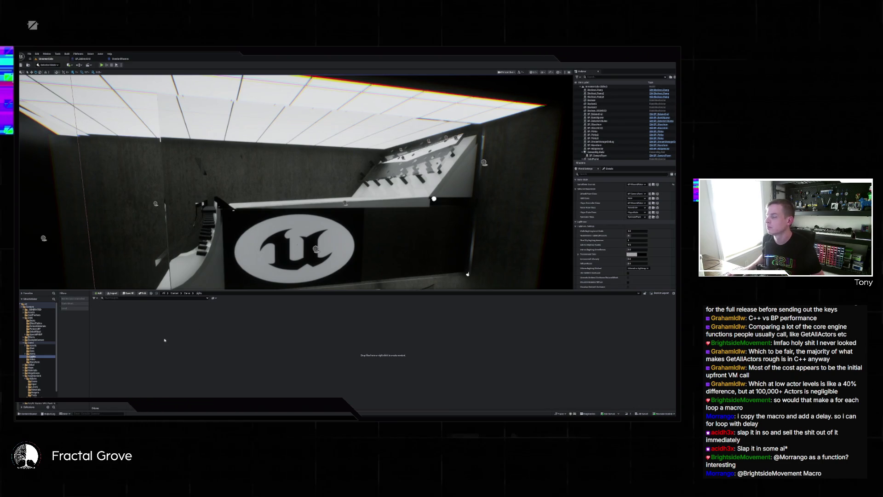
pyautogui.rightClick(195, 339)
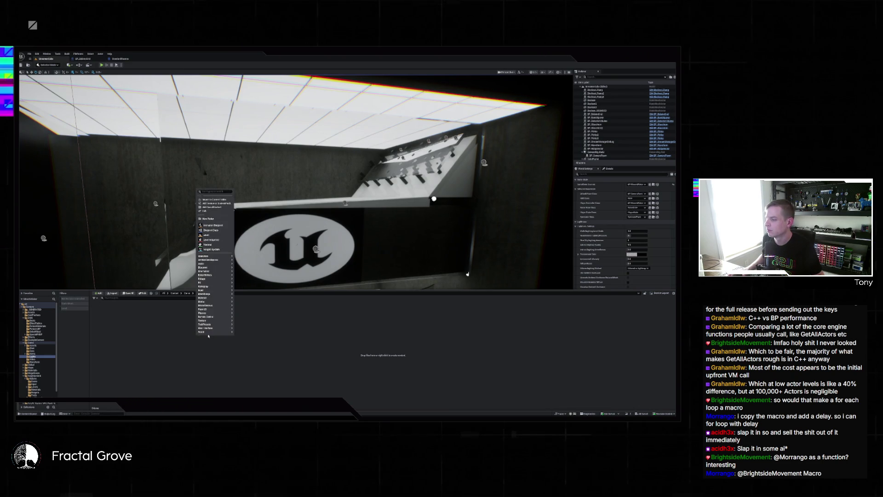
pyautogui.click(150, 331)
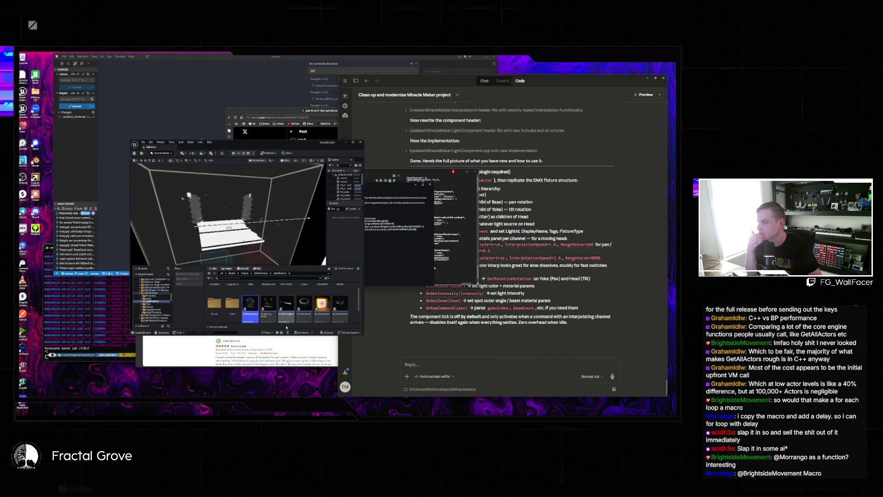
# Browse to the small project's folder holding the fixture blueprints
pyautogui.click(227, 307)
pyautogui.click(250, 304)
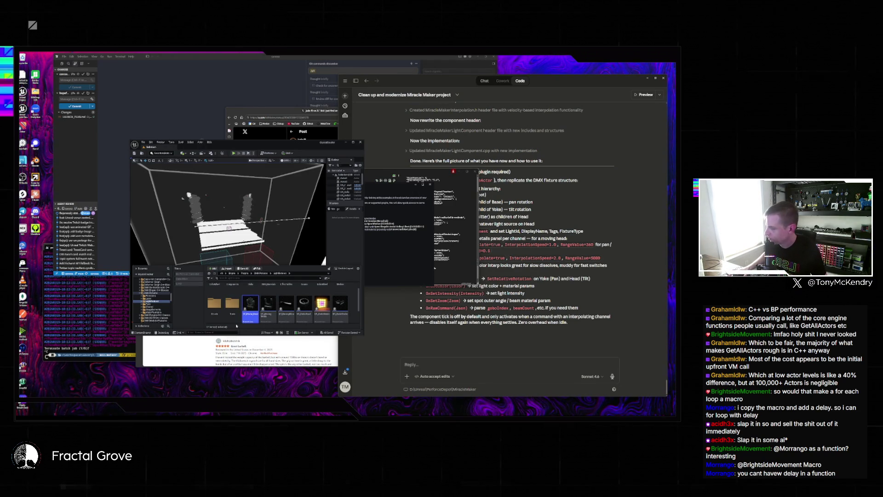
pyautogui.scroll(10, 172, 280)
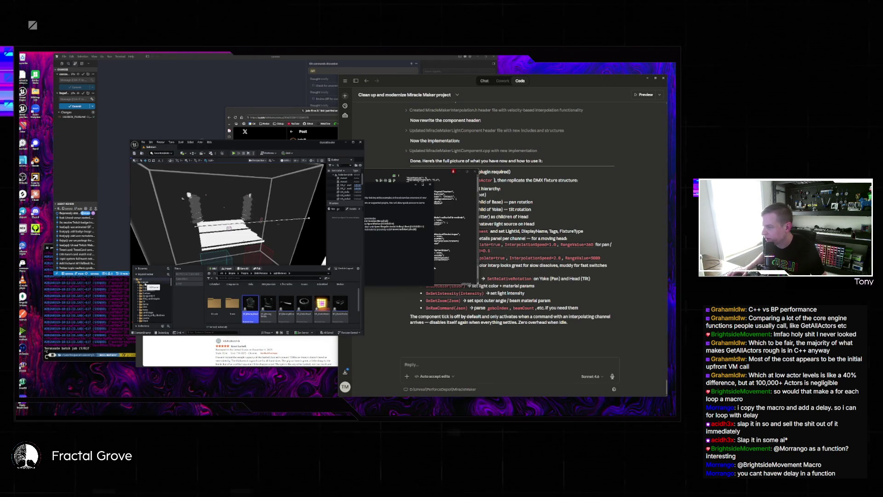
pyautogui.click(145, 283)
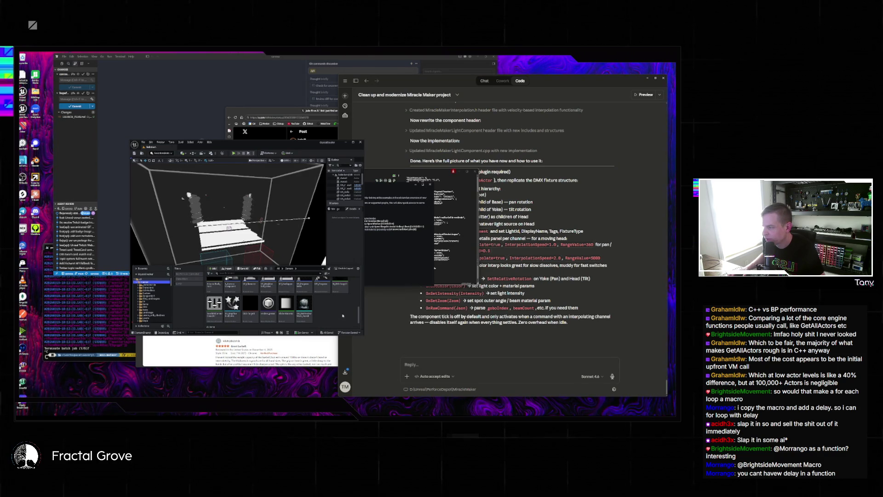
pyautogui.scroll(-5, 156, 306)
pyautogui.scroll(-3, 154, 305)
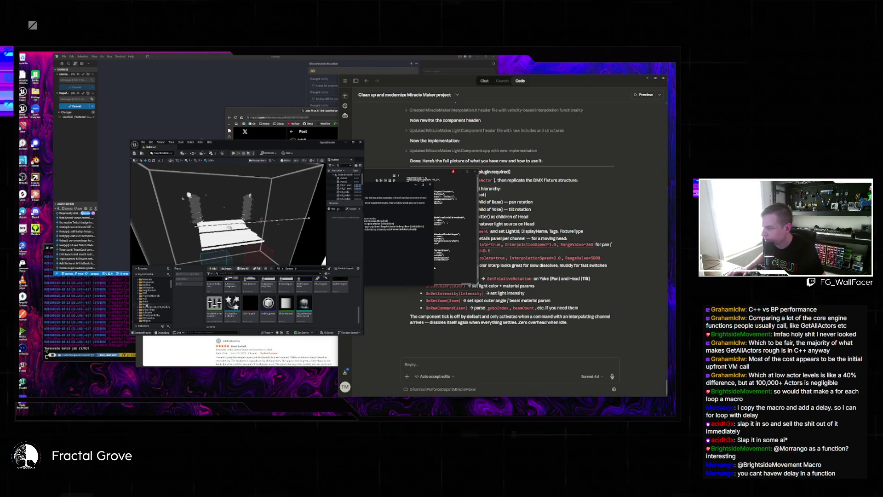
pyautogui.click(151, 305)
# Copy BP_MovingHead and briefly open it to check its graph
pyautogui.click(305, 292)
pyautogui.hotkey('ctrl', 'c')
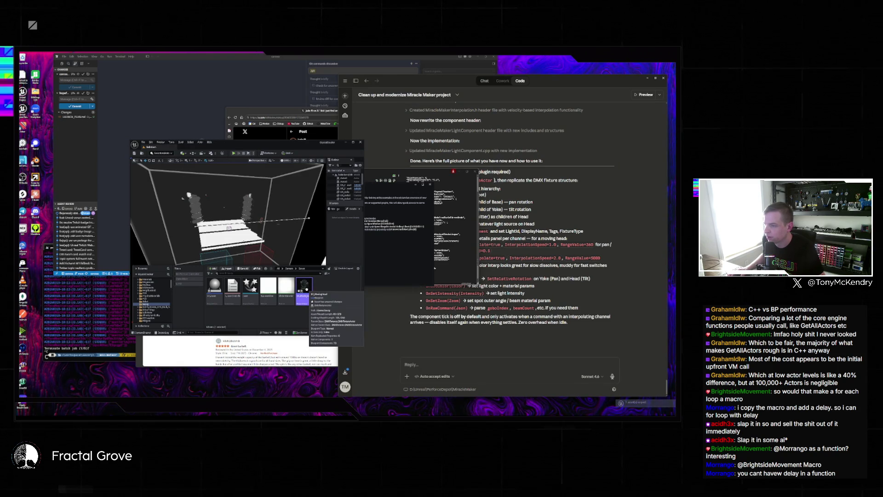
pyautogui.doubleClick(305, 290)
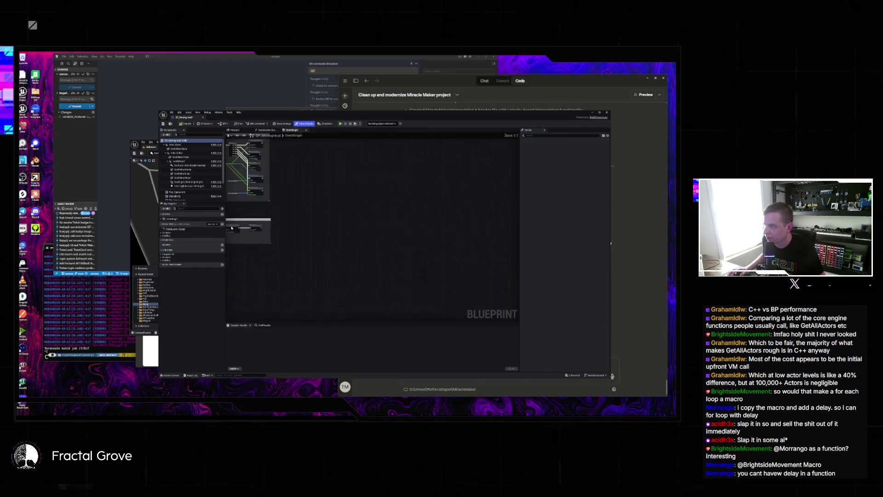
pyautogui.click(607, 113)
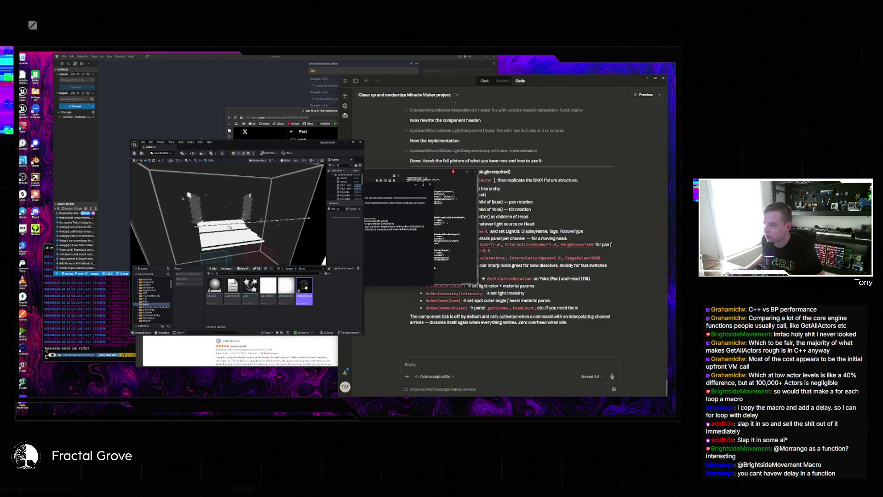
# Migrate BP_MovingHead into the destination project's Content folder
pyautogui.rightClick(306, 289)
pyautogui.moveTo(359, 332)
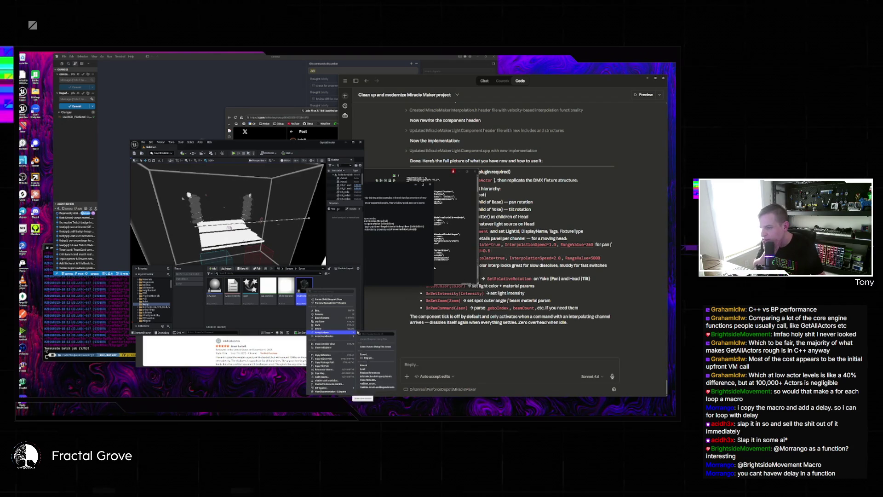
pyautogui.click(367, 357)
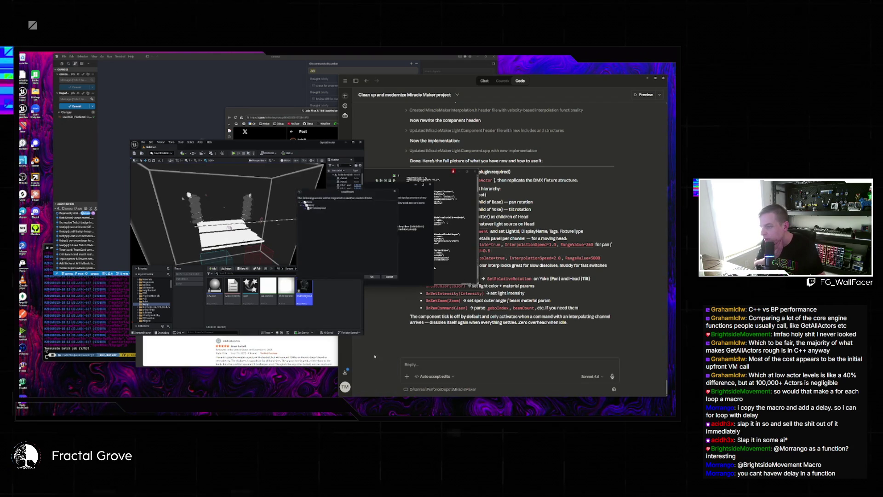
pyautogui.click(371, 277)
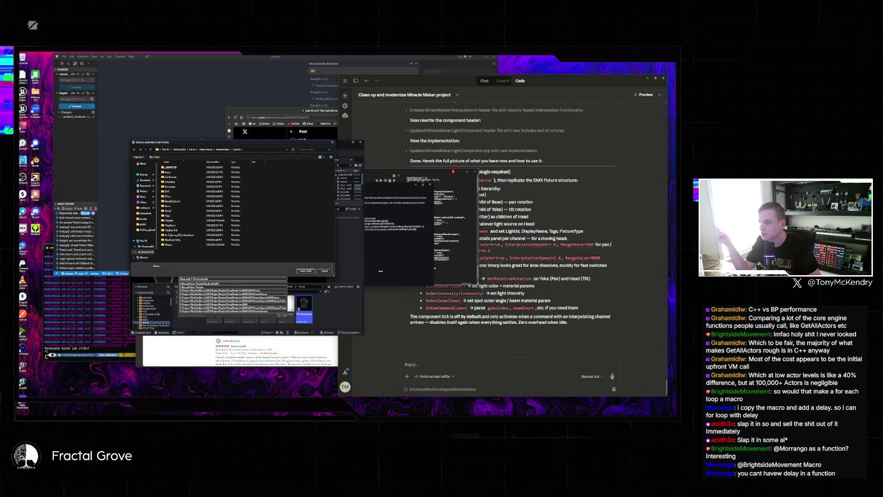
pyautogui.click(309, 272)
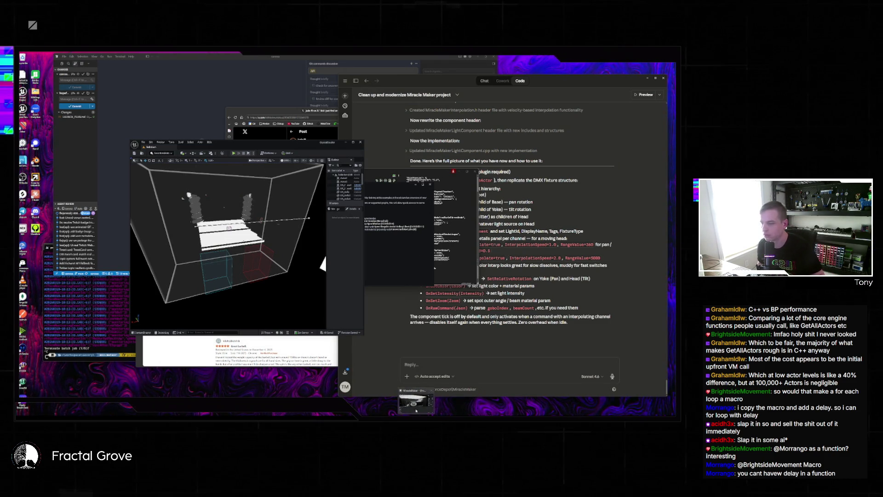
# In the main MiracleMaker editor, open the migrated BP_MovingHead from Content, accepting the warning
pyautogui.click(416, 414)
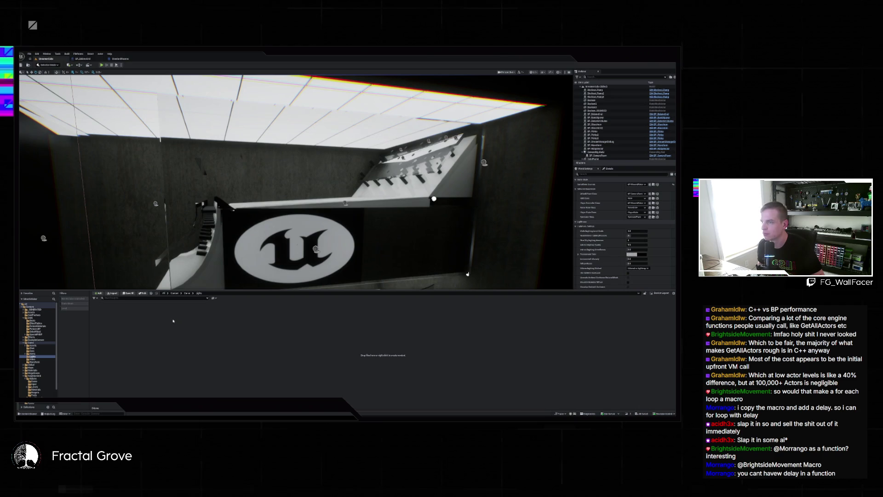
pyautogui.click(174, 293)
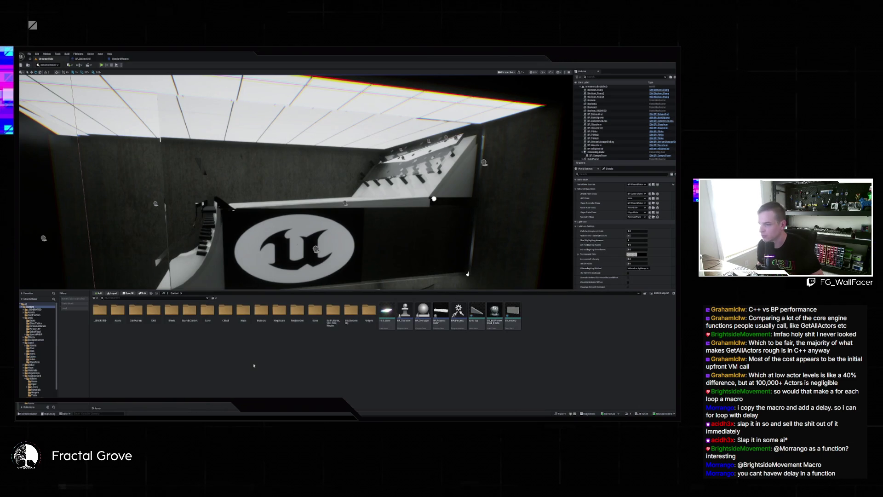
pyautogui.doubleClick(315, 312)
pyautogui.doubleClick(99, 315)
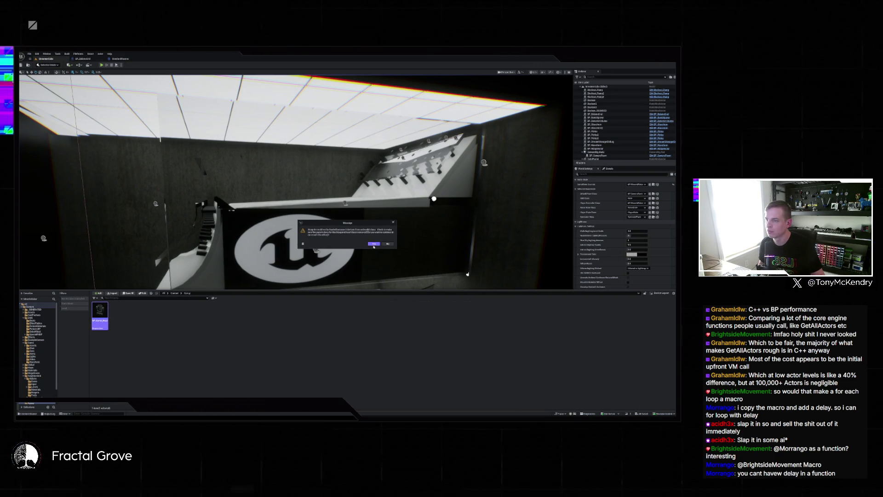
pyautogui.click(374, 245)
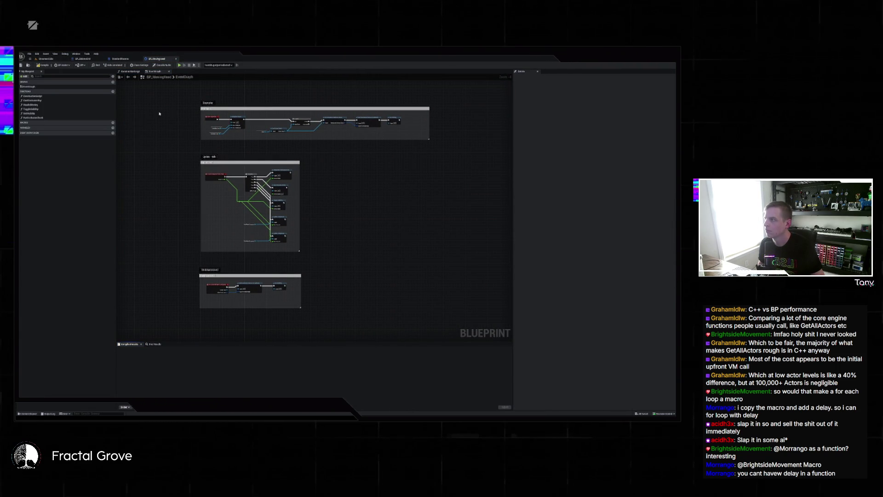
# Delete the tick event node from the Update tick section
pyautogui.scroll(4, 244, 174)
pyautogui.moveTo(282, 148); pyautogui.dragTo(328, 211)
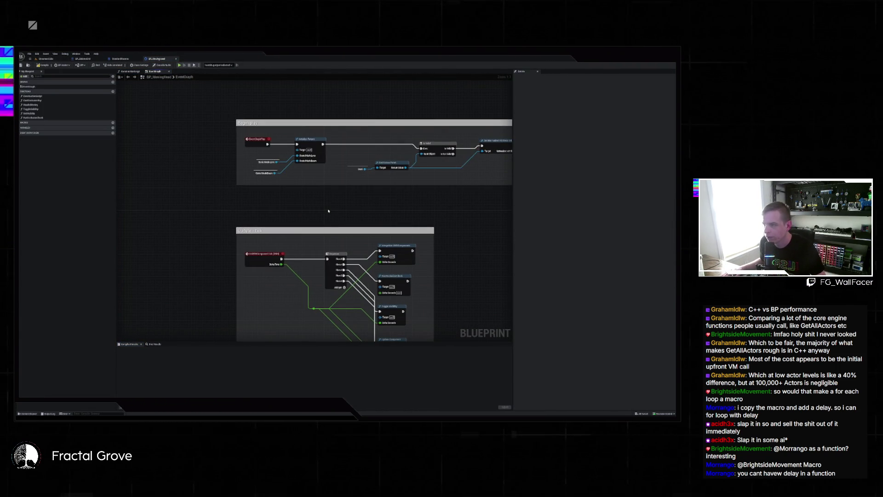
pyautogui.moveTo(289, 244); pyautogui.dragTo(271, 209)
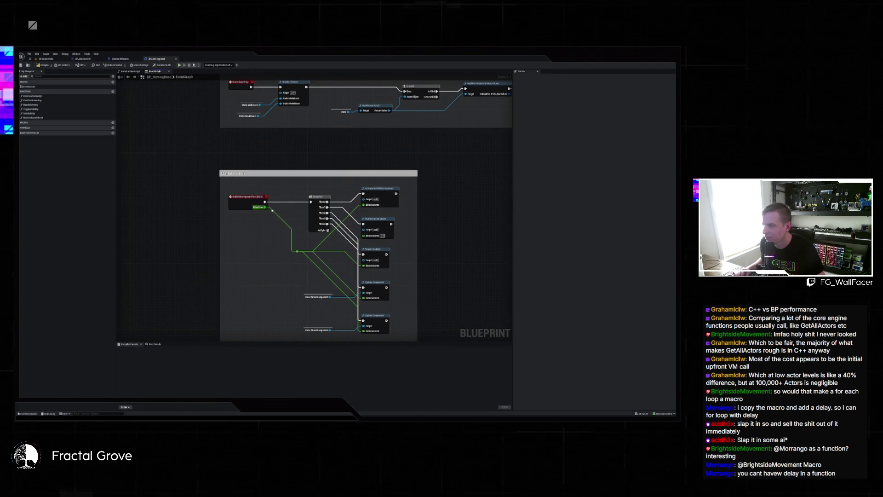
pyautogui.click(262, 197)
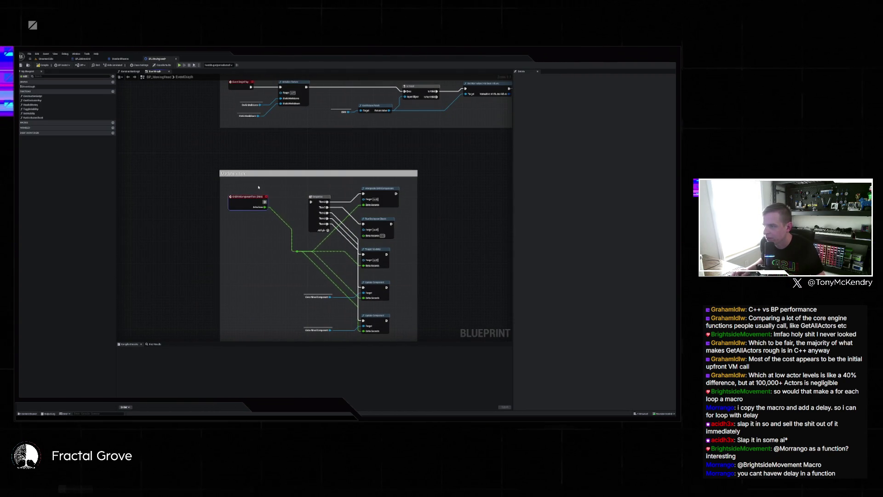
pyautogui.press('Delete')
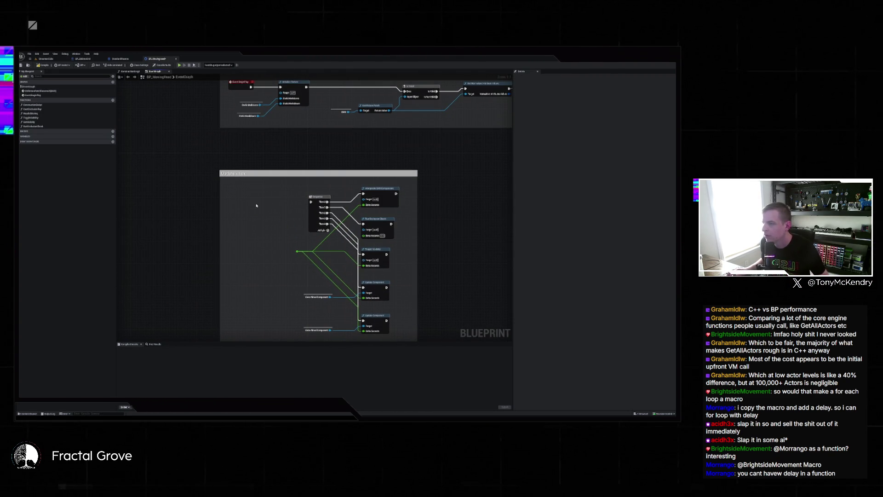
# Remove the Begin play chain so BeginPlay feeds Set Visibility directly
pyautogui.moveTo(281, 139)
pyautogui.mouseDown()
pyautogui.moveTo(290, 192)
pyautogui.moveTo(239, 201)
pyautogui.mouseUp()
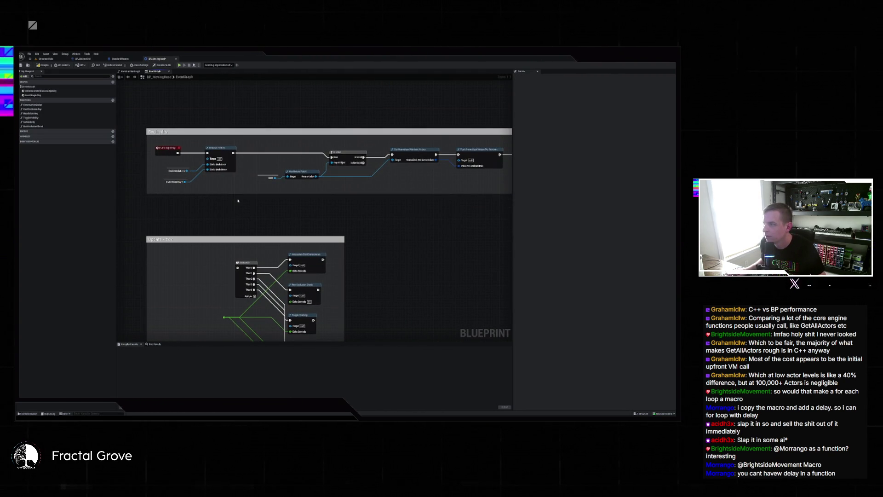
pyautogui.moveTo(237, 161)
pyautogui.mouseDown()
pyautogui.moveTo(209, 187)
pyautogui.moveTo(269, 181)
pyautogui.mouseUp()
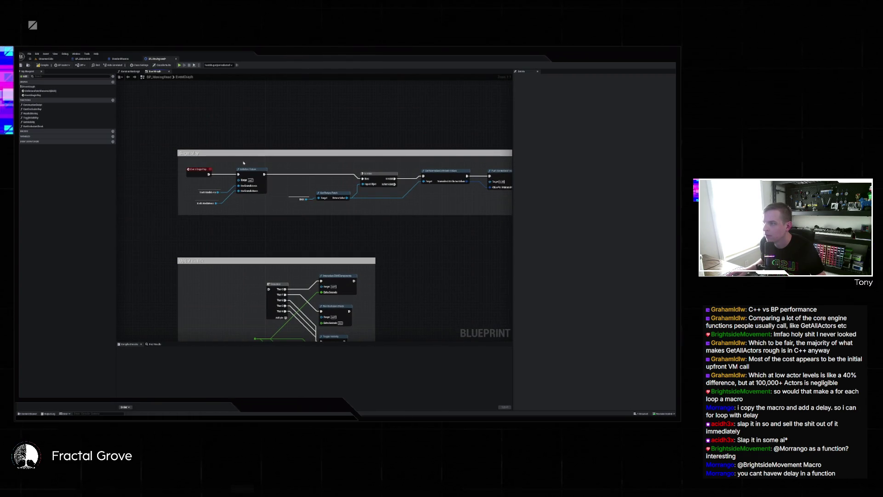
pyautogui.click(249, 172)
pyautogui.moveTo(454, 182); pyautogui.dragTo(311, 170)
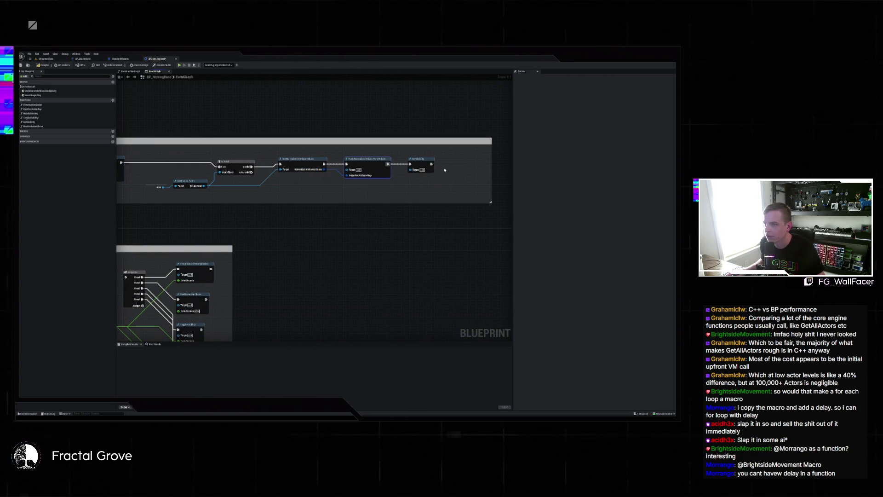
pyautogui.click(412, 160)
pyautogui.scroll(-1, 408, 157)
pyautogui.moveTo(409, 156); pyautogui.dragTo(463, 175)
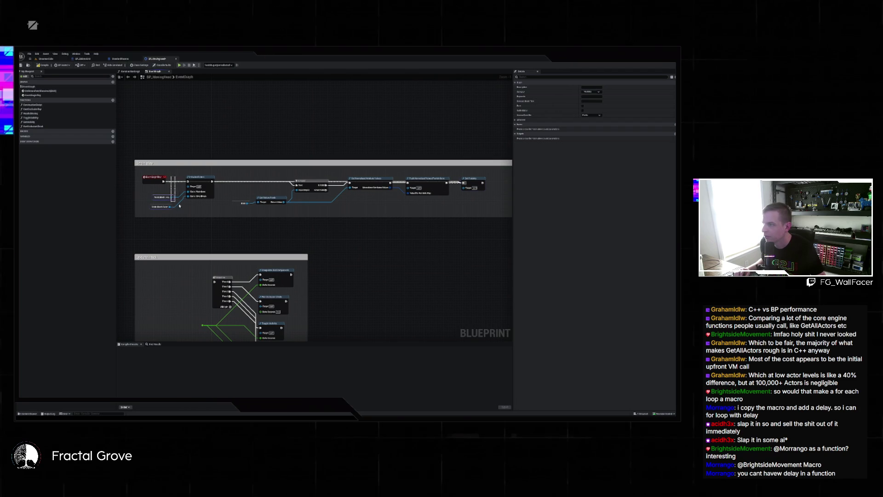
pyautogui.click(418, 208)
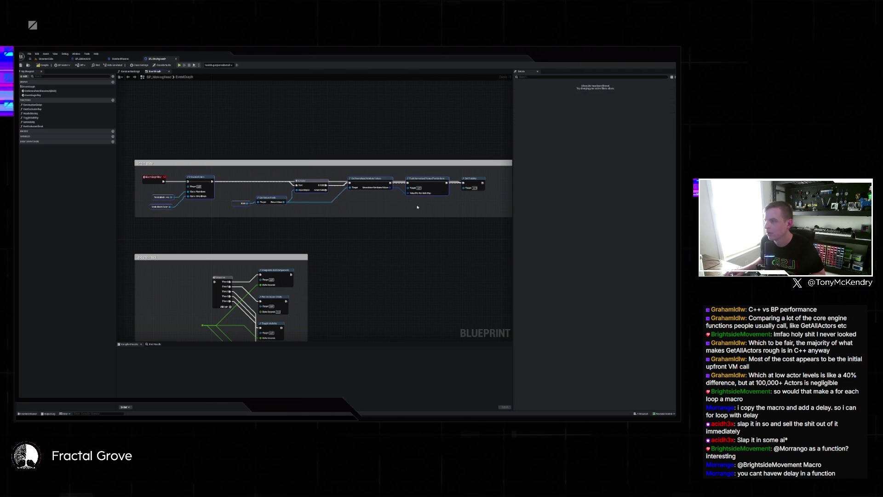
pyautogui.hotkey('ctrl', 'z')
pyautogui.hotkey('ctrl', 'z')
pyautogui.hotkey('ctrl', 'z')
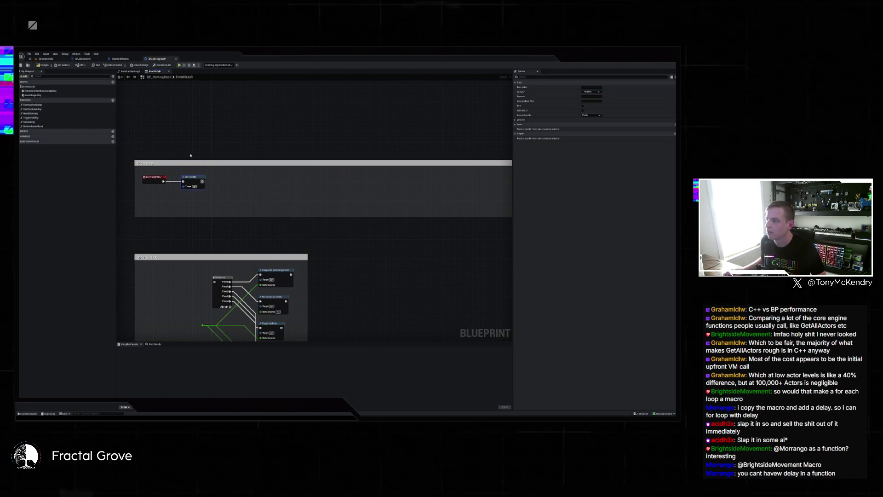
pyautogui.moveTo(253, 194); pyautogui.dragTo(373, 212)
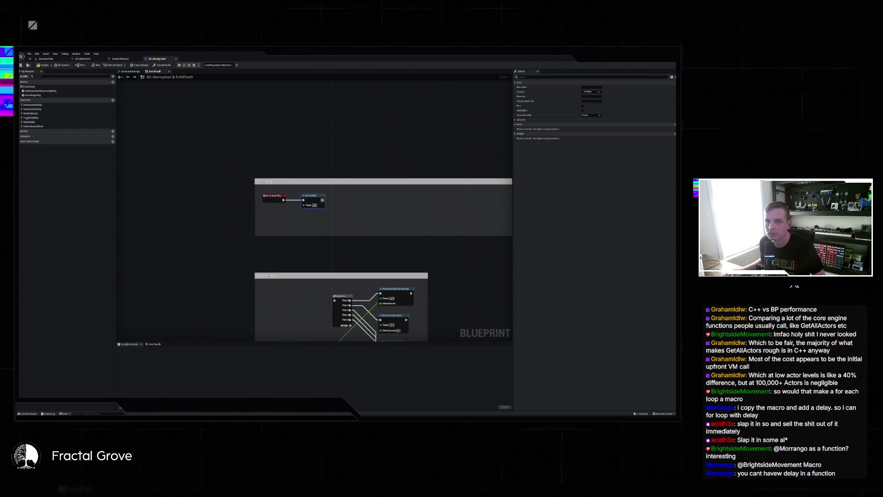
# Delete the lower event and its Push nodes
pyautogui.moveTo(435, 184); pyautogui.dragTo(444, 91)
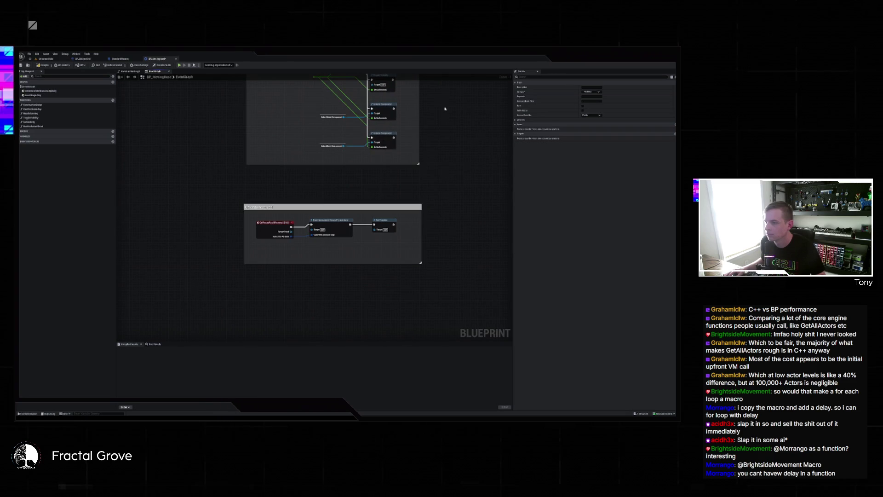
pyautogui.moveTo(278, 253); pyautogui.dragTo(277, 252)
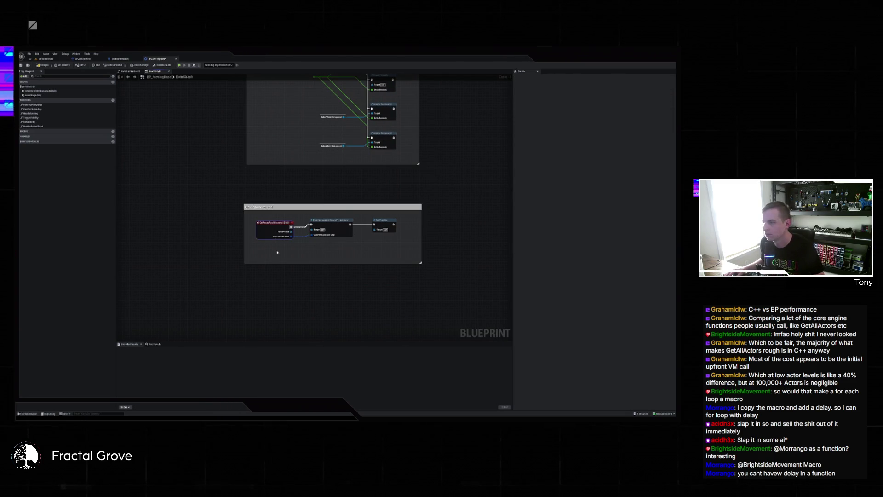
pyautogui.moveTo(259, 216); pyautogui.dragTo(358, 253)
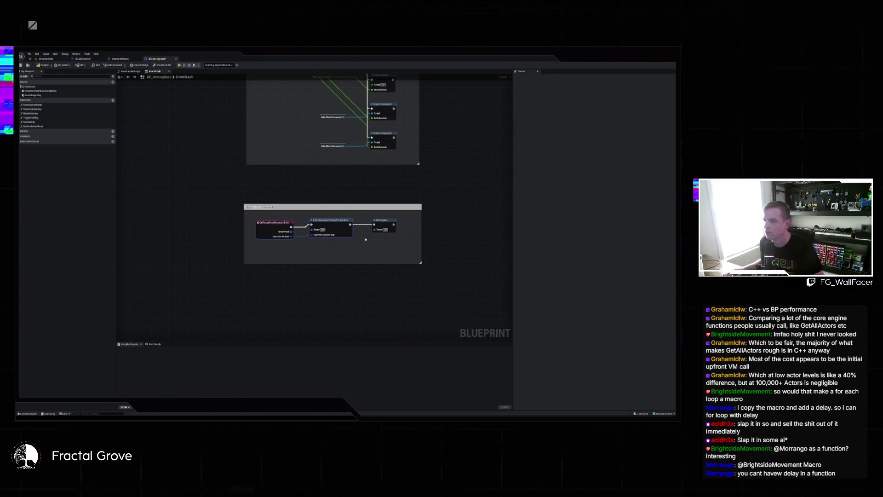
pyautogui.press('Delete')
# Open the ConstructionScript graph and box-select its middle nodes
pyautogui.scroll(-4, 271, 338)
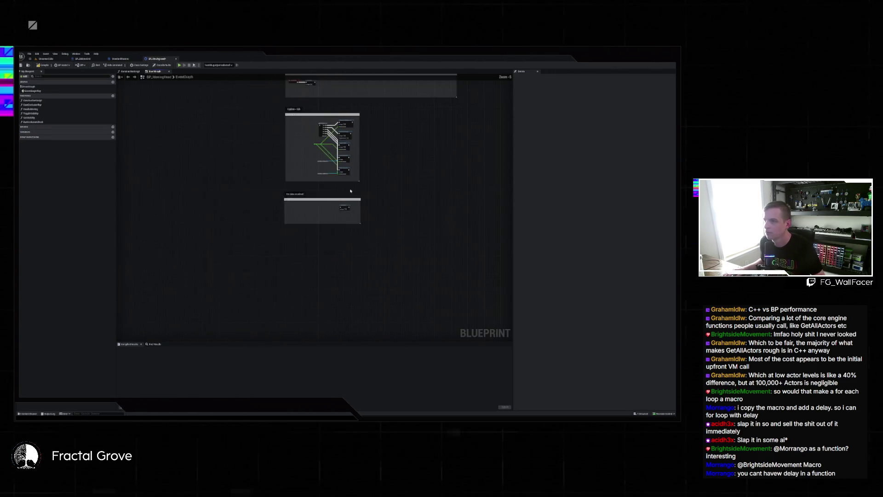
pyautogui.doubleClick(32, 100)
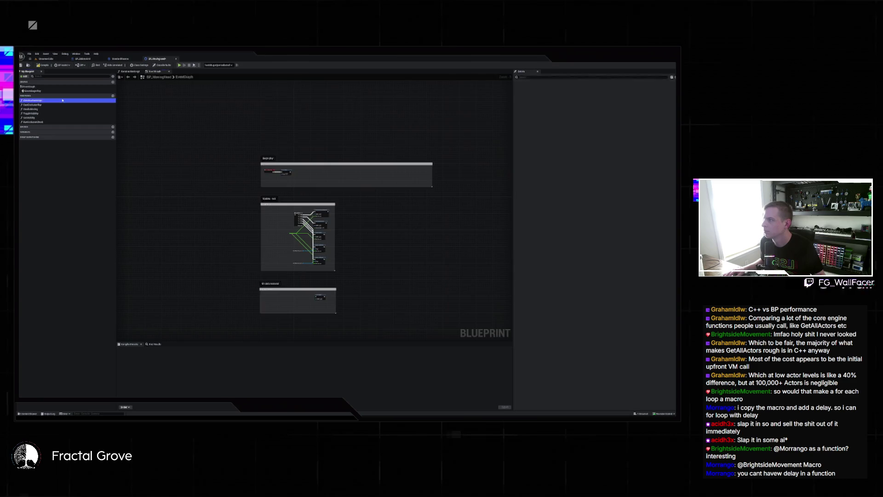
pyautogui.scroll(-2, 207, 167)
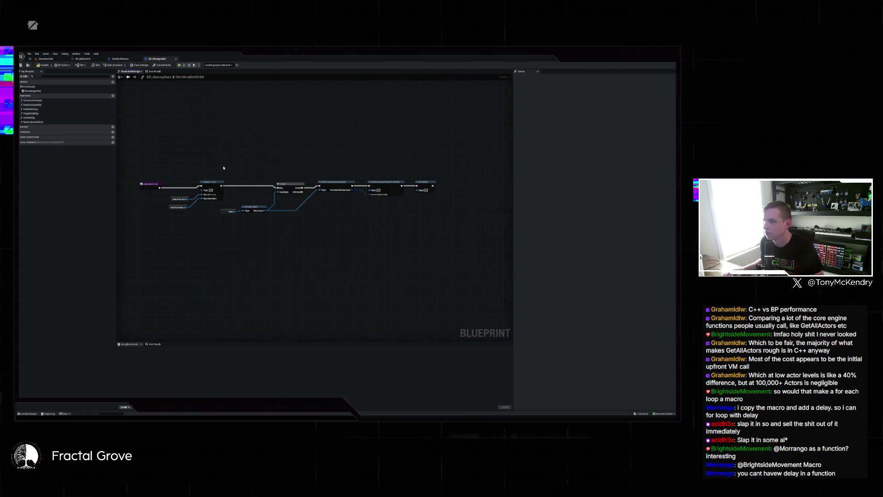
pyautogui.moveTo(175, 177)
pyautogui.mouseDown()
pyautogui.moveTo(327, 241)
pyautogui.moveTo(381, 239)
pyautogui.mouseUp()
# Delete the middle Construction Script nodes, wire the entry to the final node, and view CastOcclusionRay
pyautogui.press('Delete')
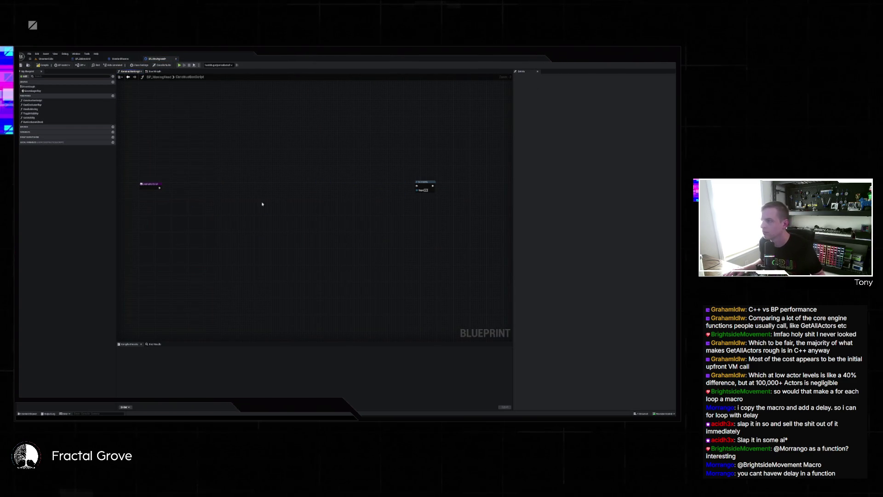
pyautogui.moveTo(159, 188); pyautogui.dragTo(423, 185)
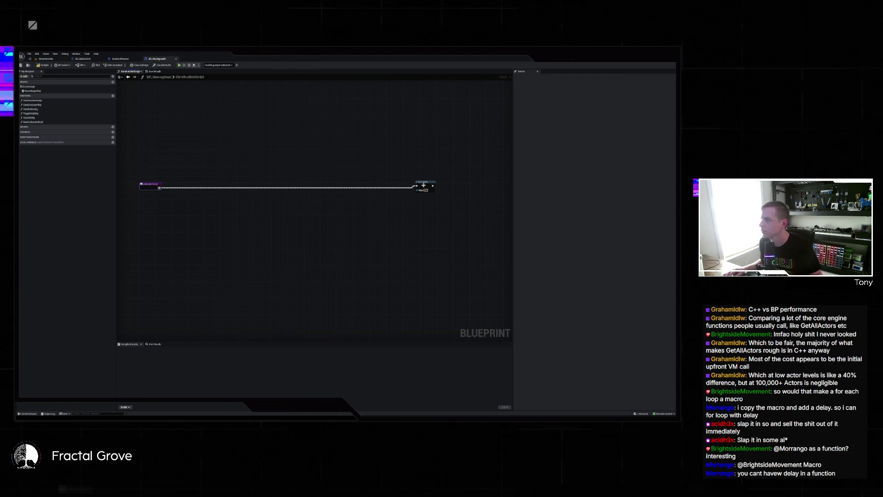
pyautogui.doubleClick(36, 105)
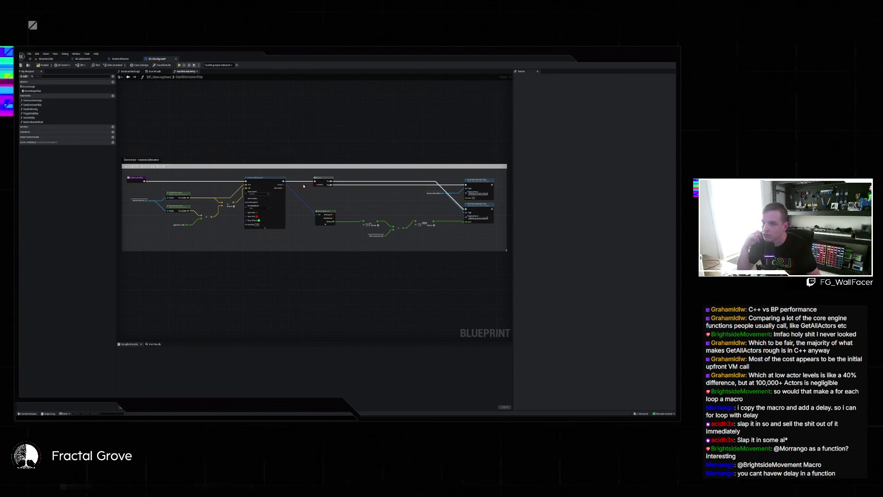
# Review the HeadIsMoving, ToggleVisibility, SetVisibility and PartOcclusionCheck function graphs
pyautogui.scroll(2, 433, 199)
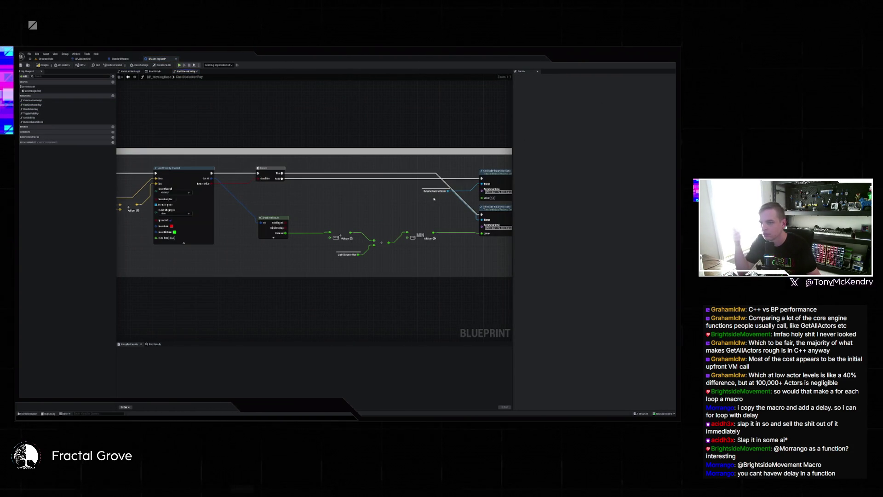
pyautogui.scroll(1, 358, 199)
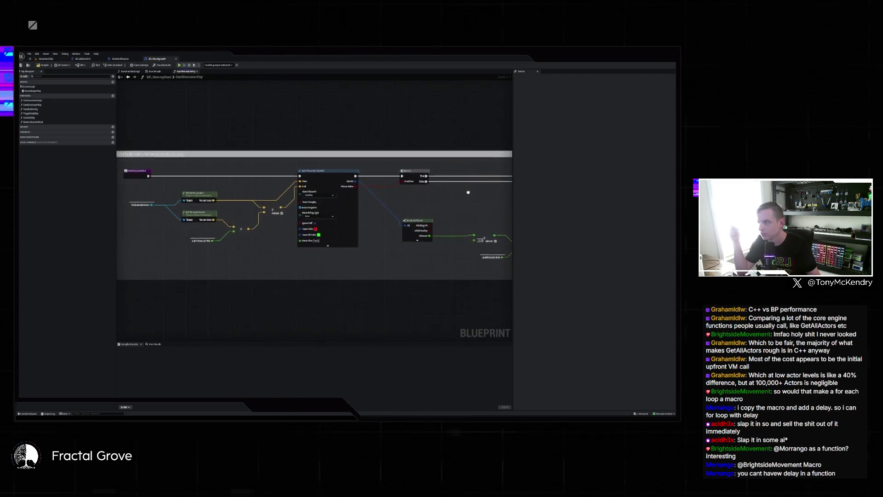
pyautogui.scroll(-1, 269, 187)
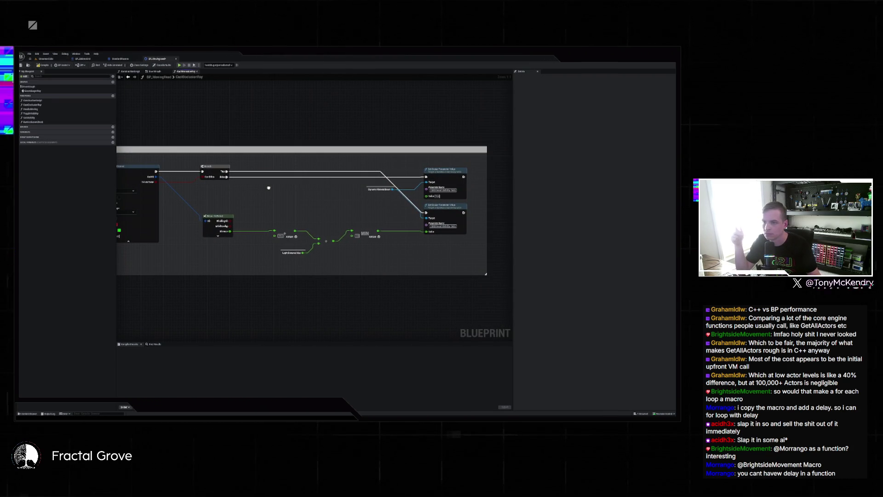
pyautogui.doubleClick(71, 108)
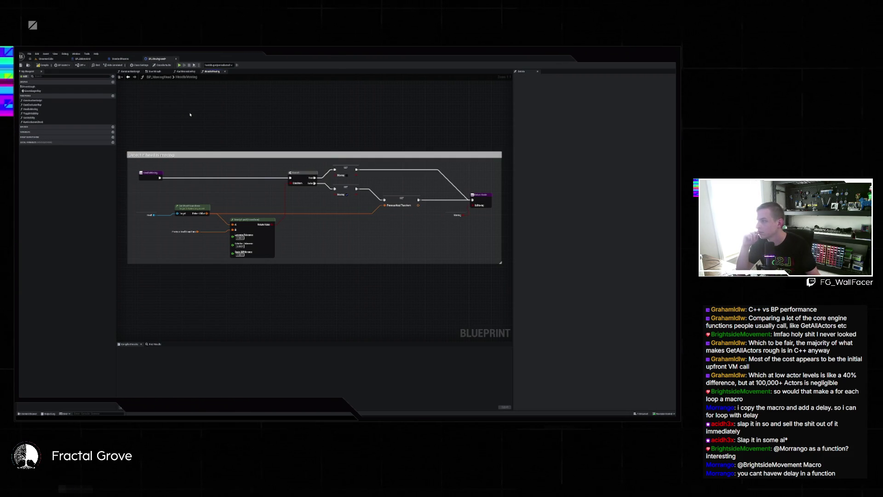
pyautogui.doubleClick(58, 113)
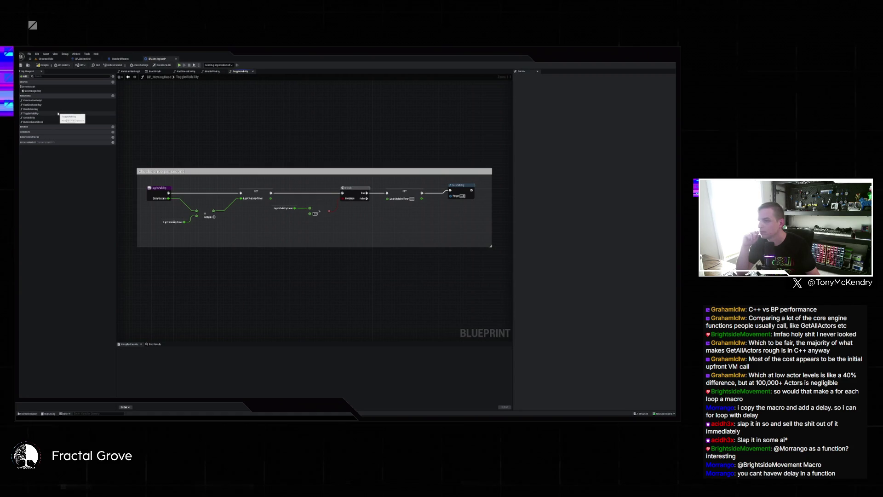
pyautogui.doubleClick(58, 118)
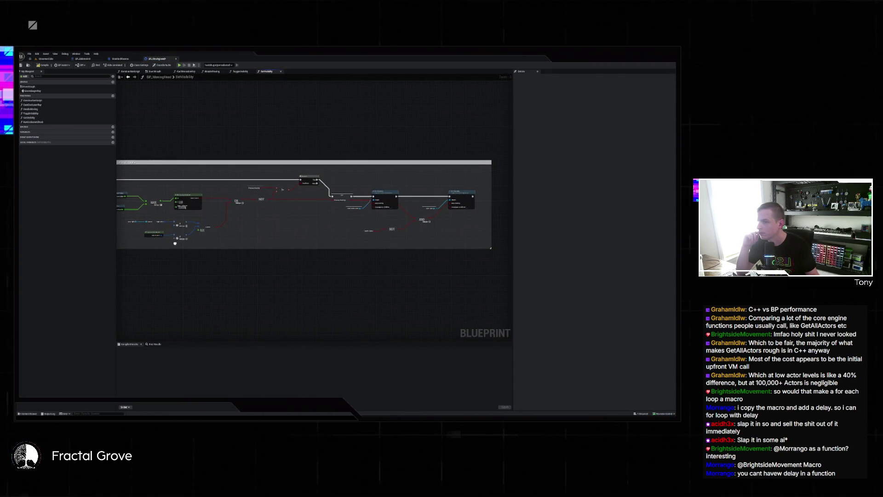
pyautogui.doubleClick(32, 121)
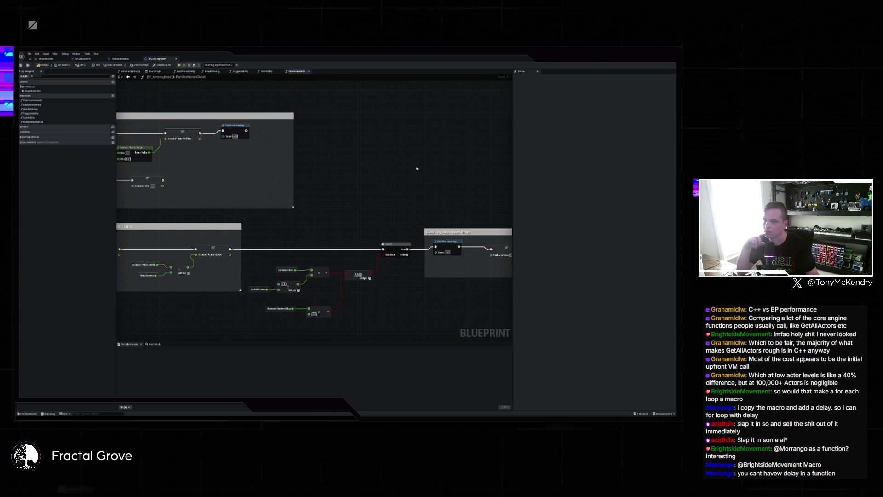
# Inspect the PartOcclusionCheck function's properties and compile BP_MovingHead
pyautogui.click(430, 205)
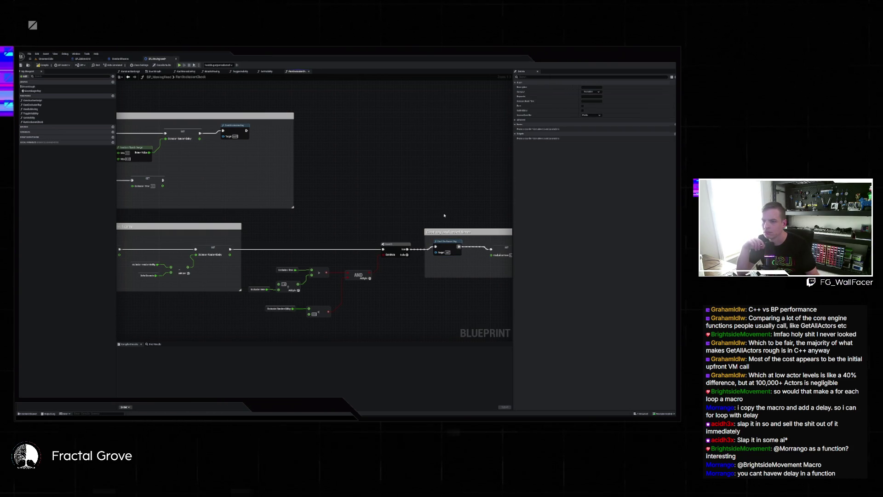
pyautogui.moveTo(506, 226); pyautogui.dragTo(367, 200)
pyautogui.moveTo(305, 157); pyautogui.dragTo(465, 190)
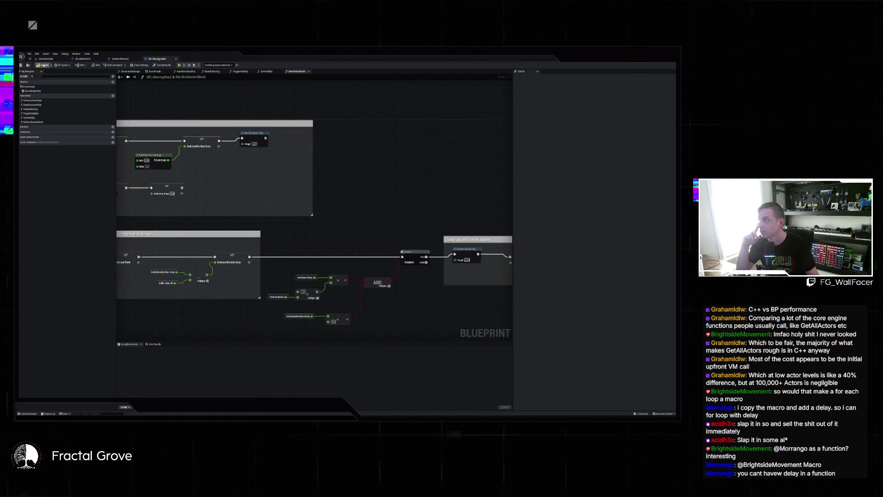
pyautogui.click(44, 65)
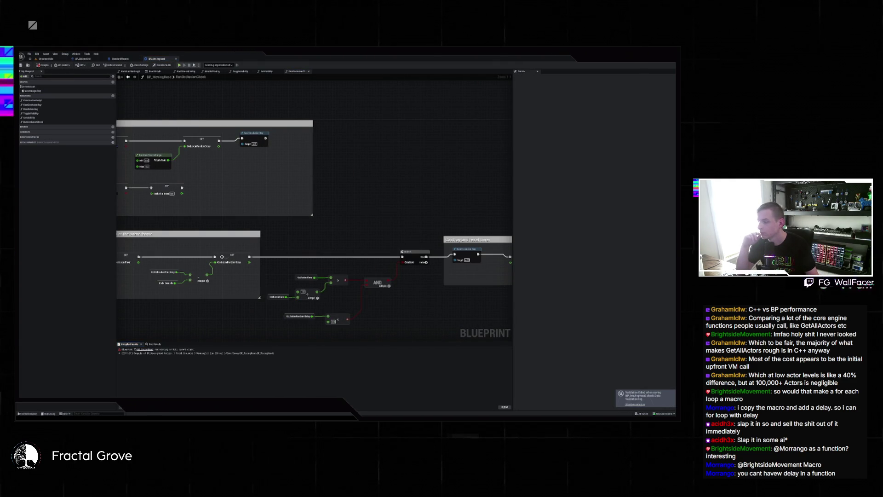
# Jump to the moving-state change section, zoom out, and show Class Settings
pyautogui.moveTo(221, 252); pyautogui.dragTo(156, 255)
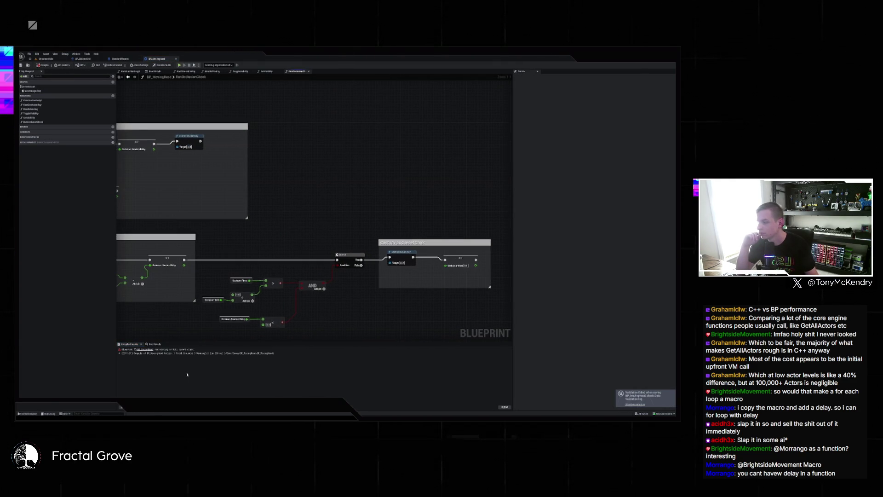
pyautogui.click(145, 349)
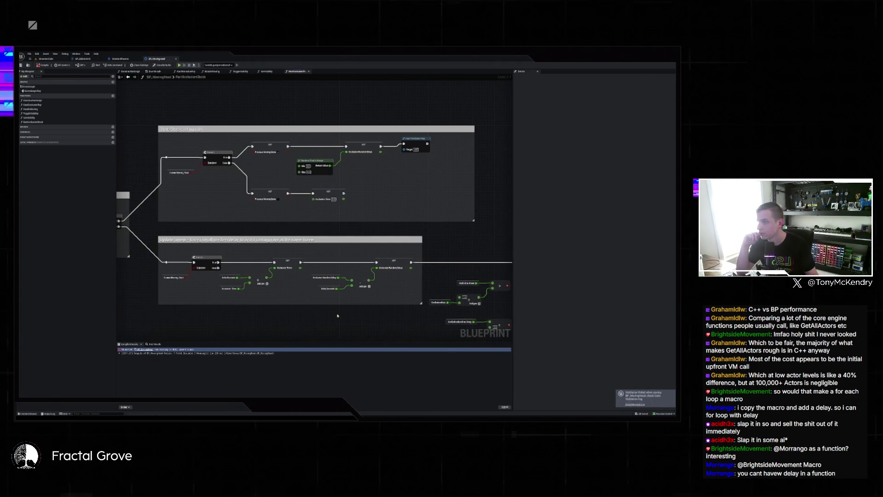
pyautogui.scroll(-5, 280, 302)
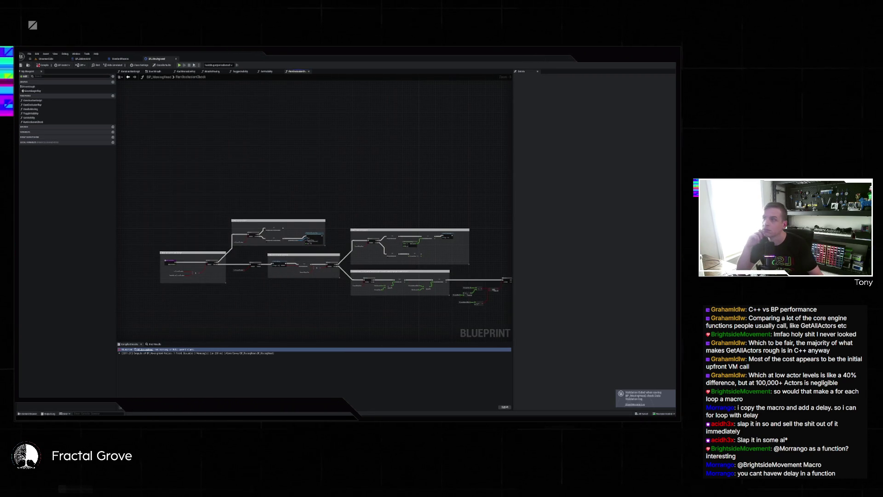
pyautogui.click(139, 65)
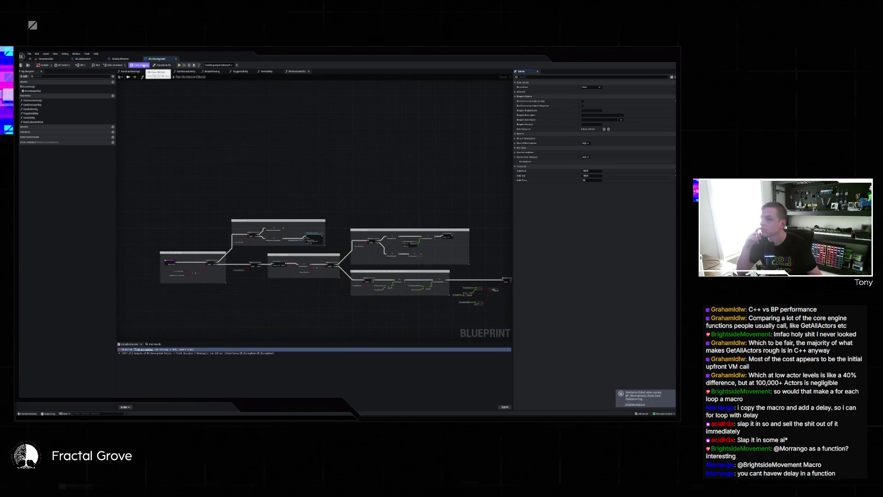
pyautogui.click(593, 87)
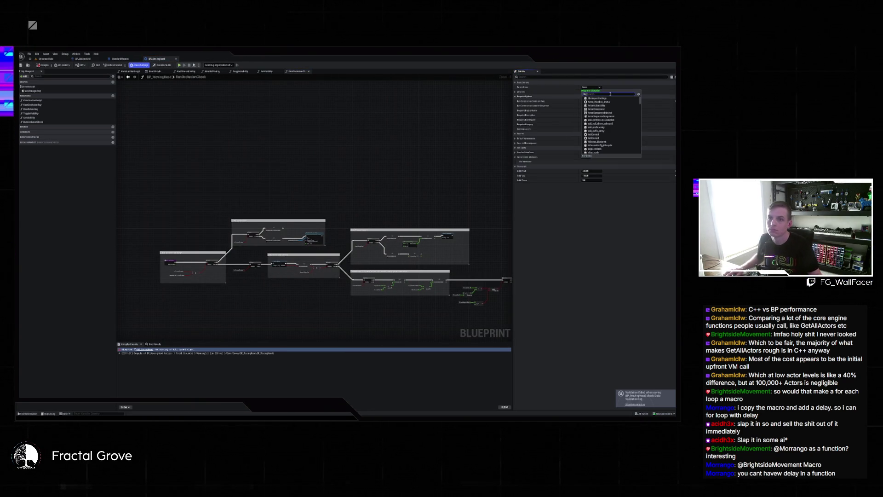
pyautogui.write('int')
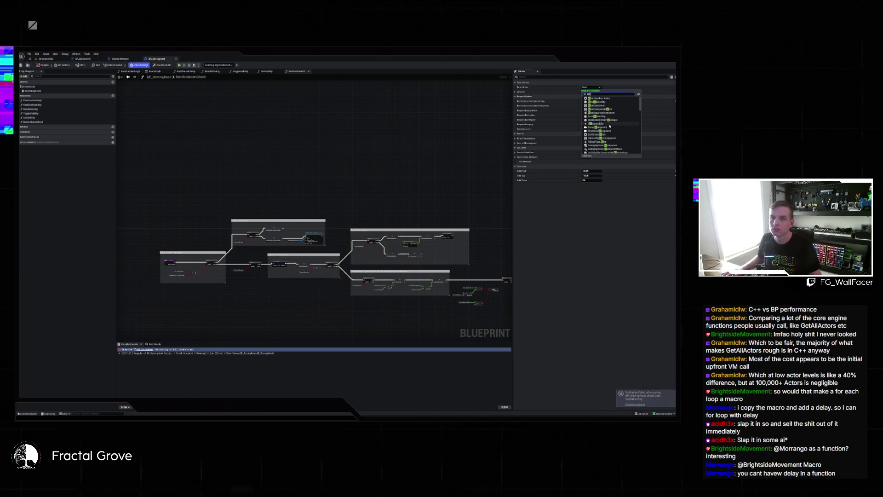
pyautogui.write('erf')
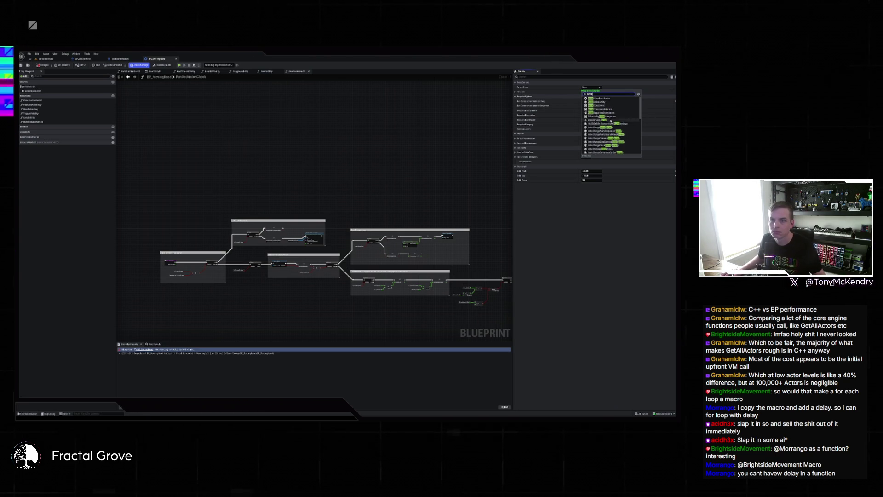
pyautogui.scroll(-8, 630, 112)
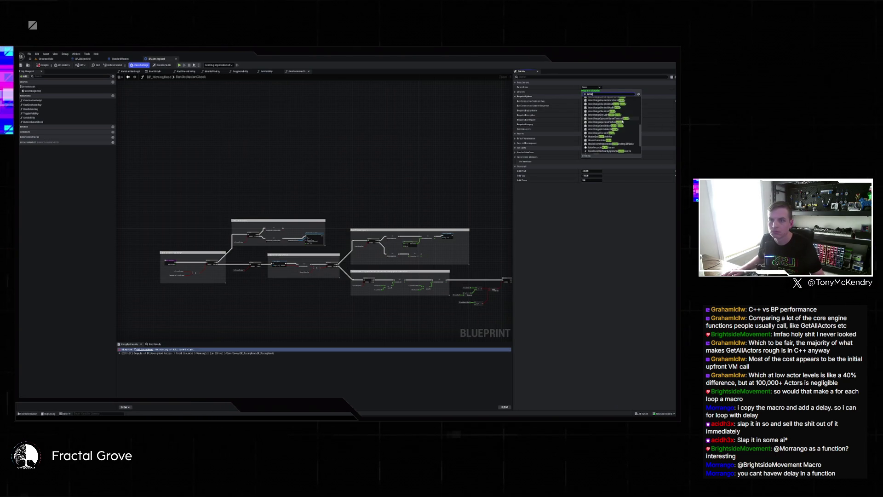
pyautogui.scroll(8, 624, 122)
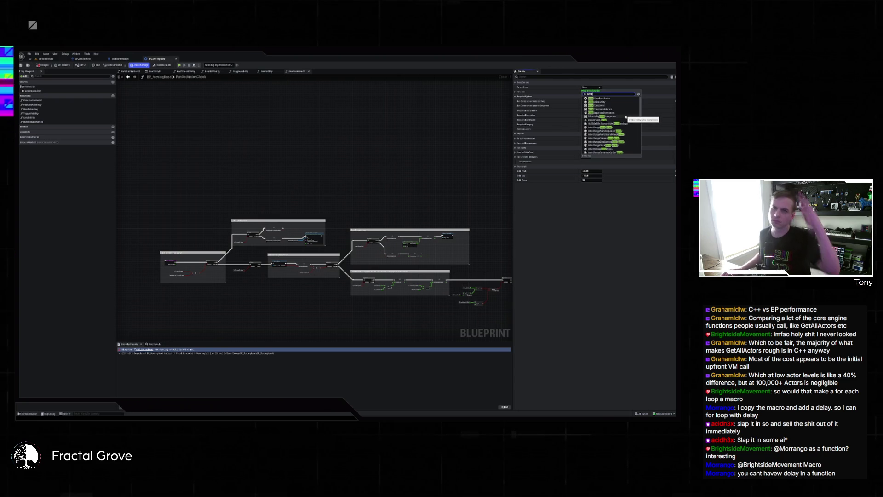
pyautogui.scroll(-10, 618, 110)
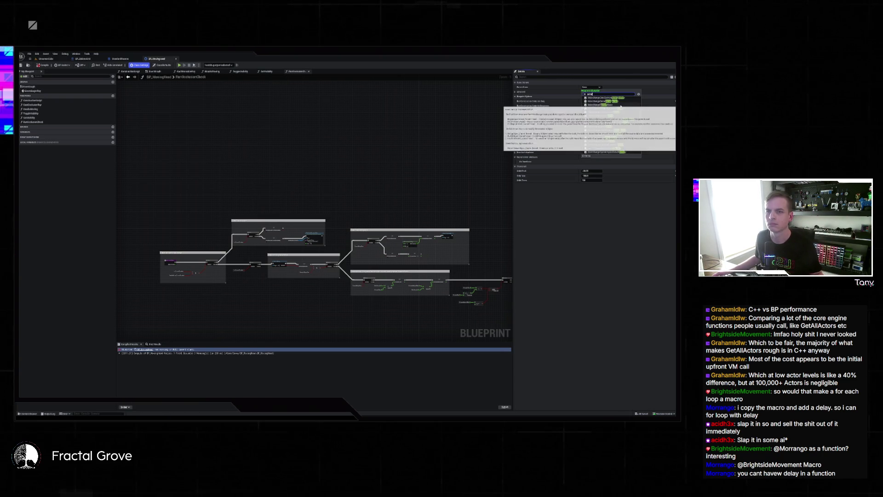
pyautogui.scroll(5, 630, 110)
pyautogui.scroll(5, 630, 110)
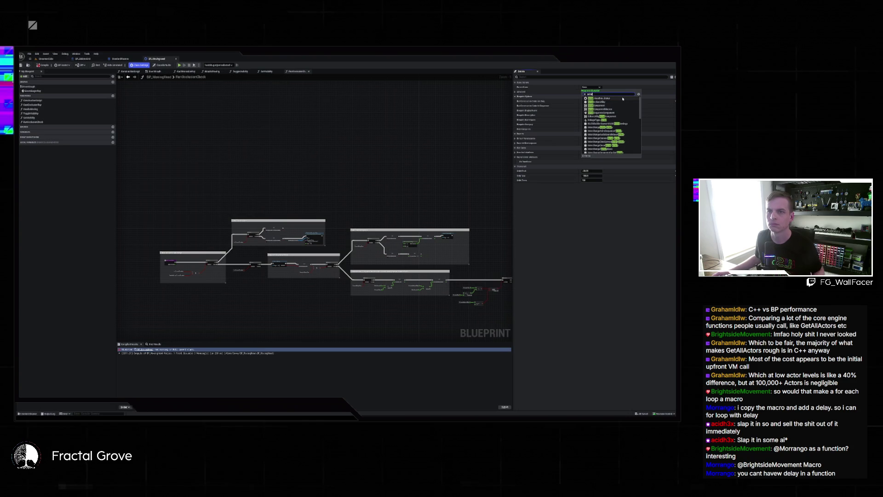
pyautogui.press('BackSpace')
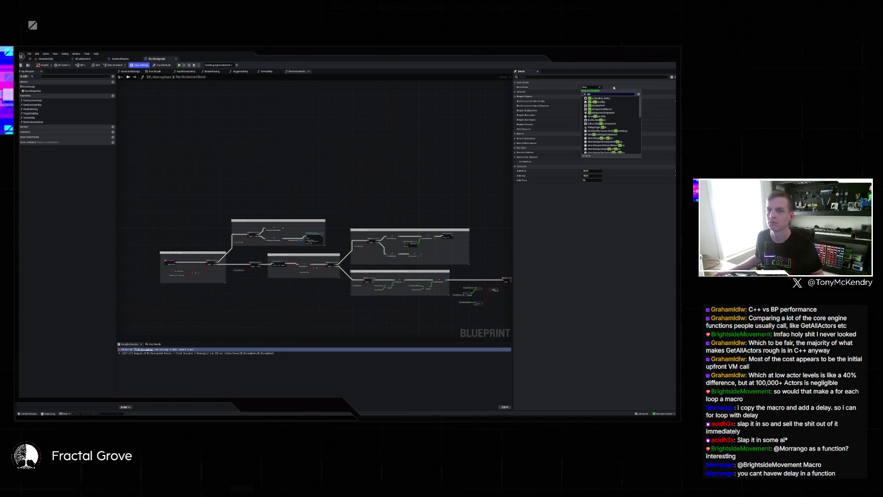
pyautogui.press('BackSpace')
pyautogui.press('BackSpace')
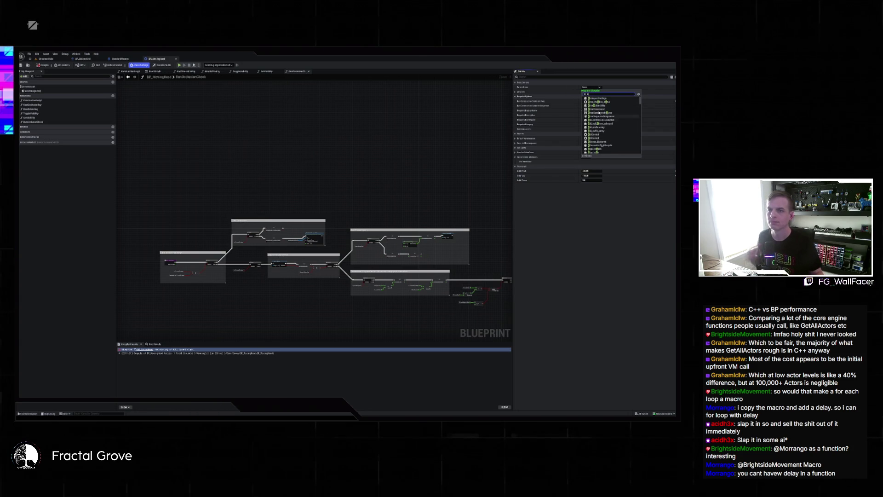
pyautogui.press('Escape')
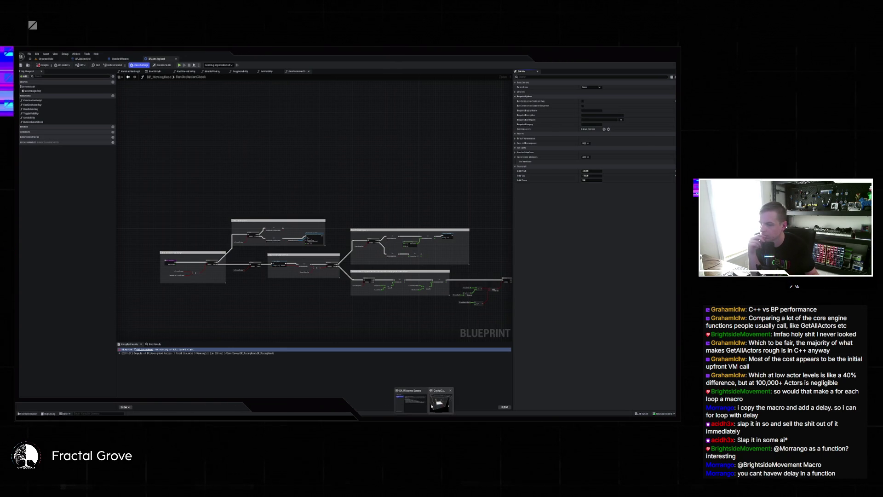
pyautogui.click(432, 406)
pyautogui.click(431, 406)
pyautogui.click(142, 332)
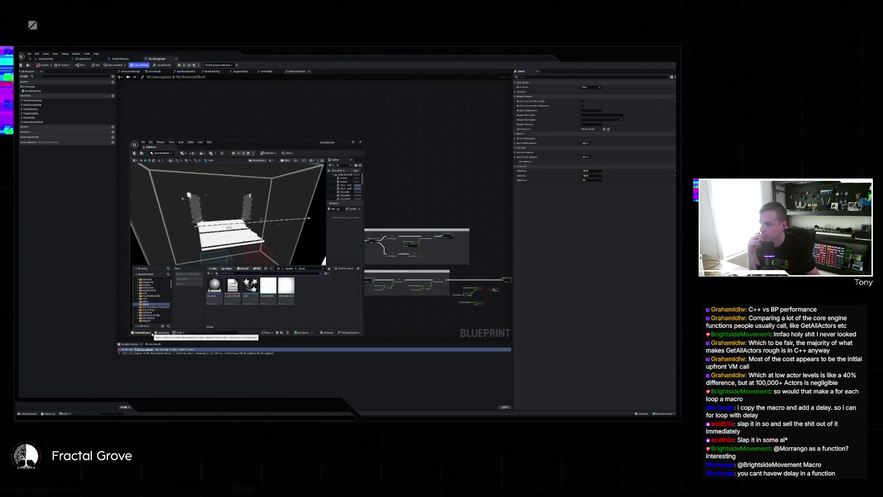
pyautogui.doubleClick(258, 314)
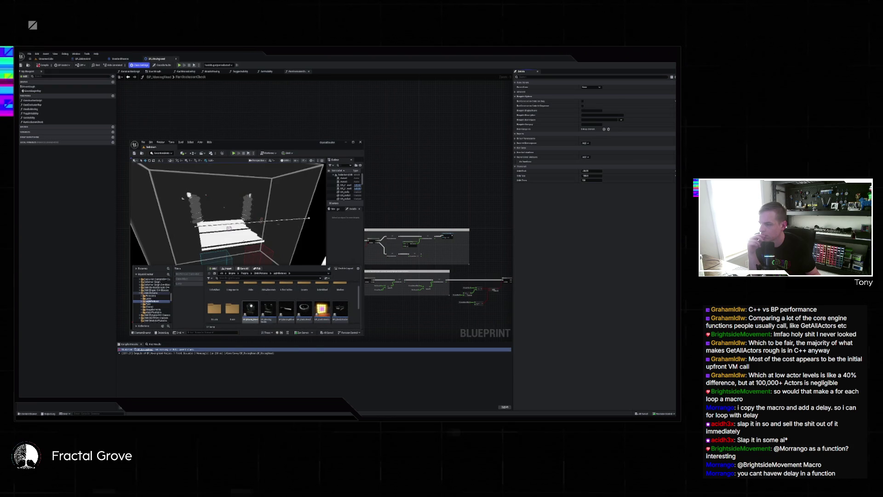
pyautogui.scroll(-2, 263, 322)
pyautogui.moveTo(253, 288)
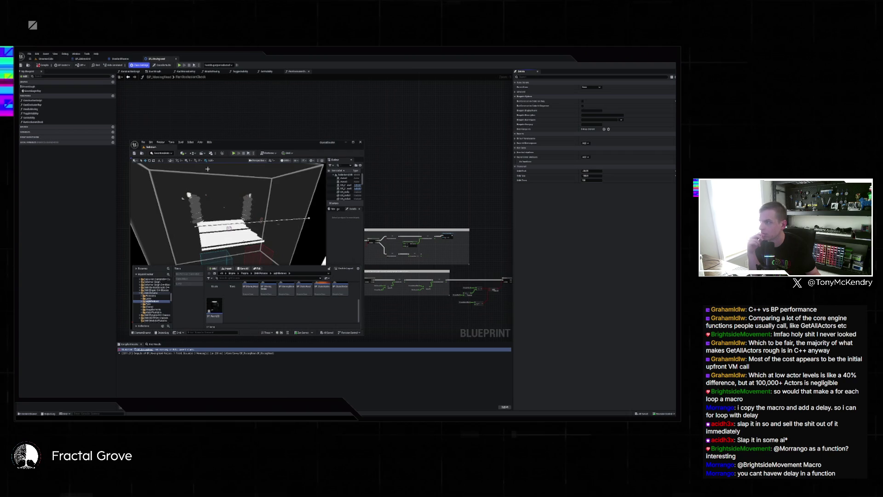
pyautogui.click(199, 120)
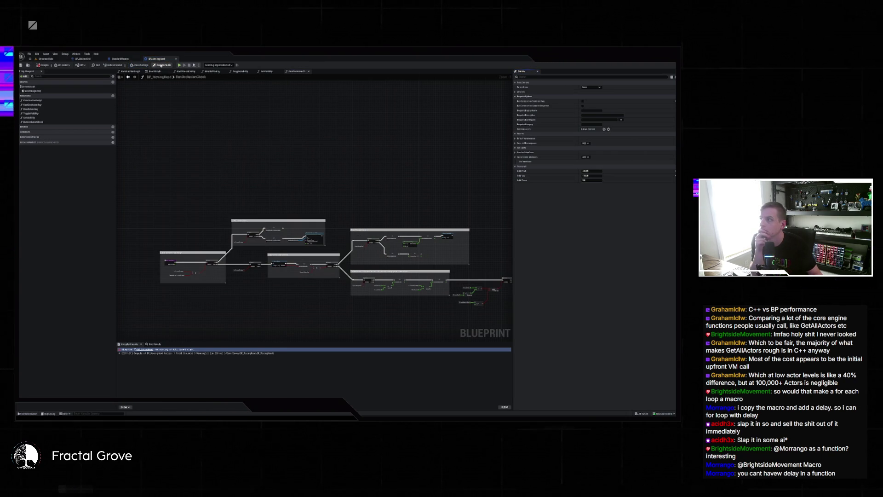
# Browse the Parent Class list without changing it, then close the BP_MovingHead editor
pyautogui.click(600, 88)
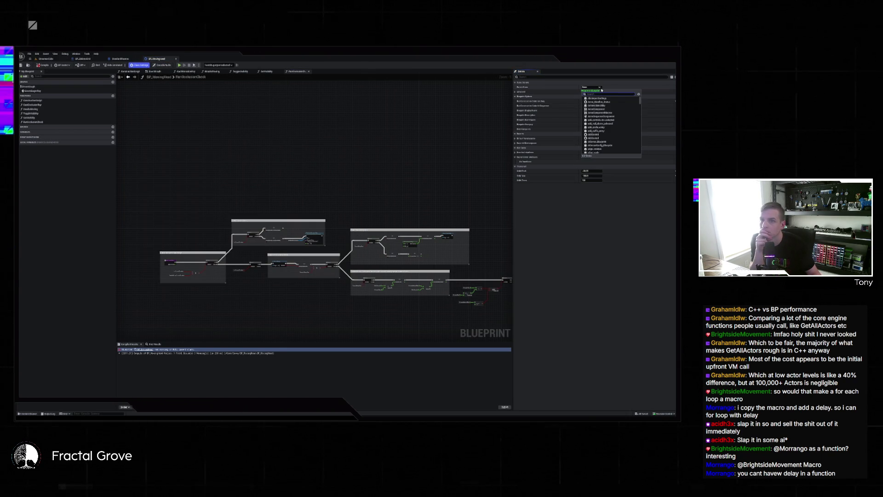
pyautogui.scroll(-10, 610, 116)
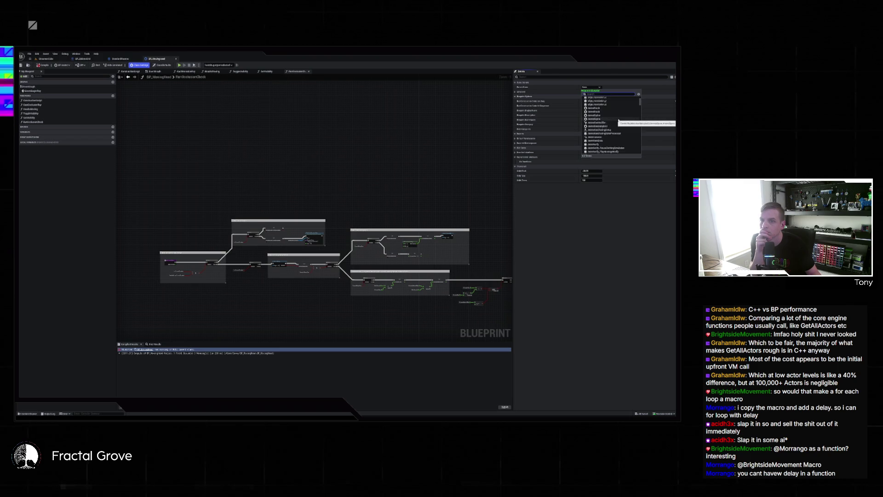
pyautogui.scroll(8, 616, 124)
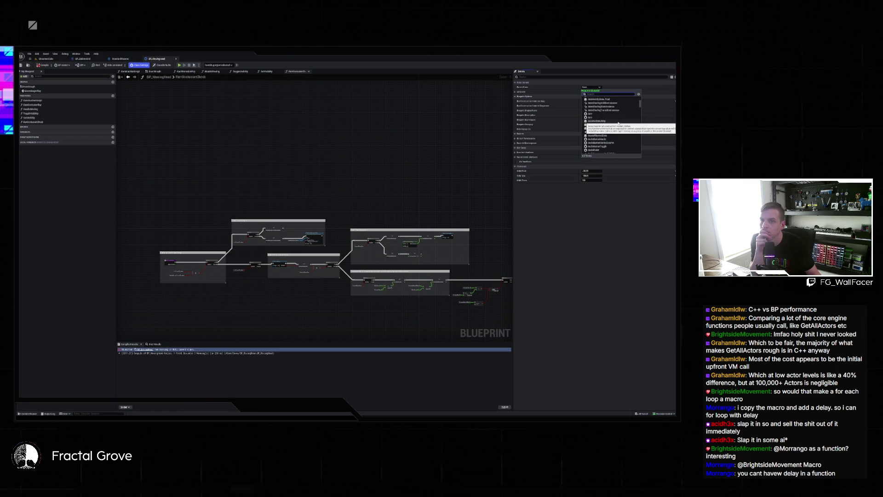
pyautogui.click(482, 109)
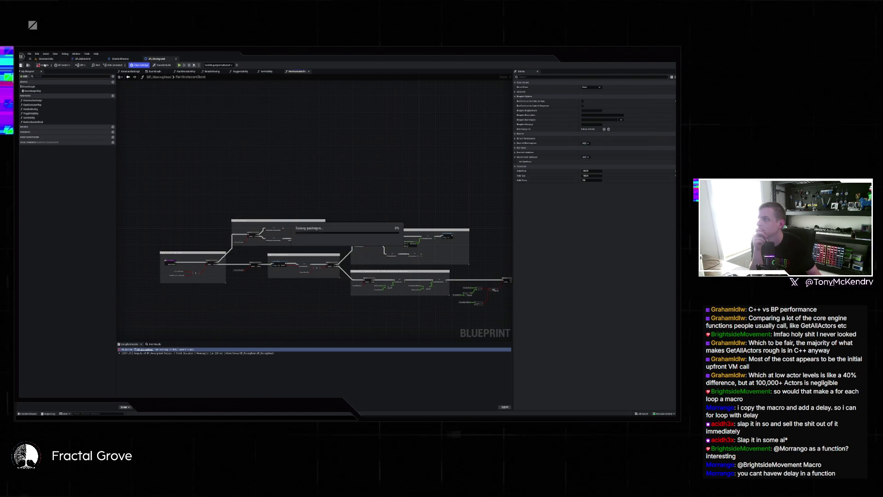
pyautogui.click(176, 59)
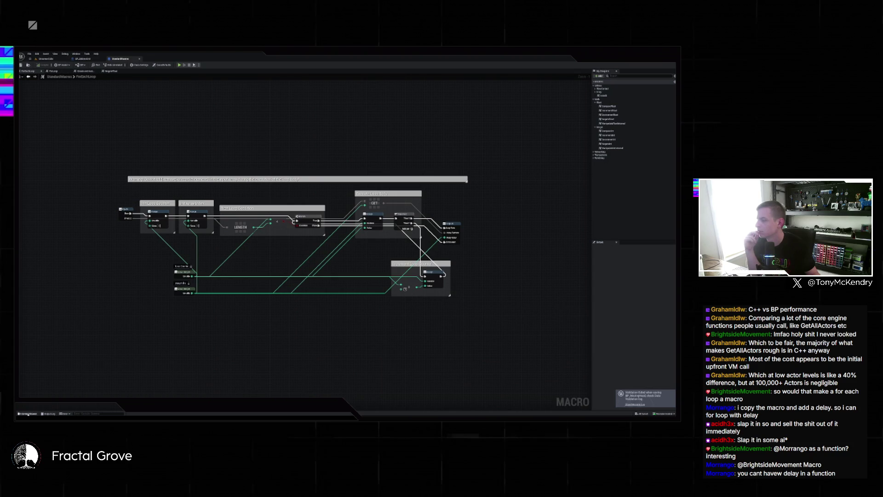
# Reopen BP_MovingHead for editing from the Content Drawer, confirming the message dialog
pyautogui.click(29, 414)
pyautogui.rightClick(102, 313)
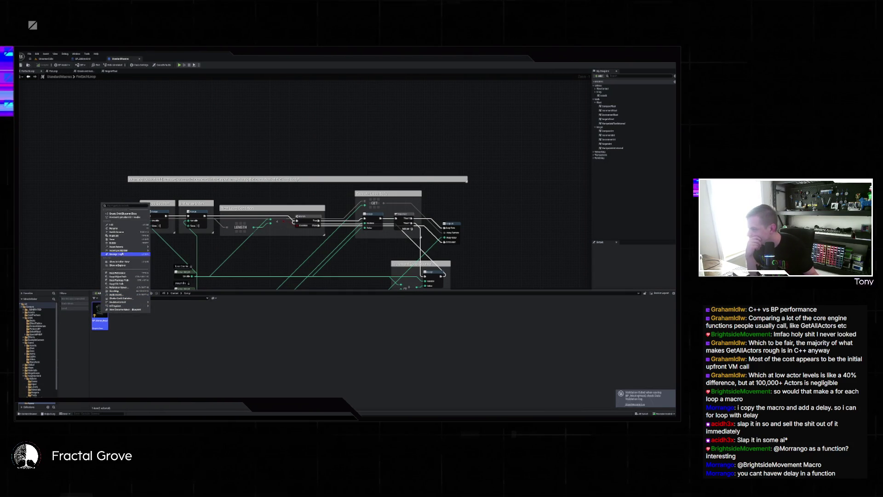
pyautogui.moveTo(124, 247)
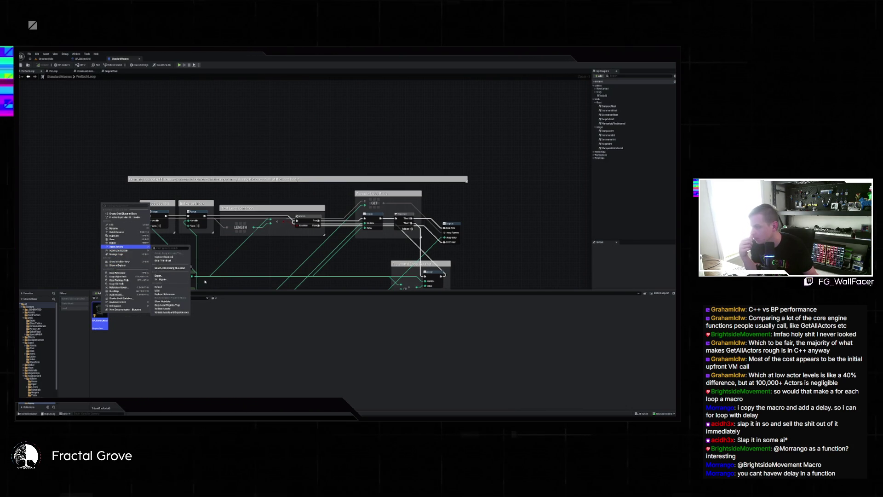
pyautogui.click(119, 224)
pyautogui.click(372, 244)
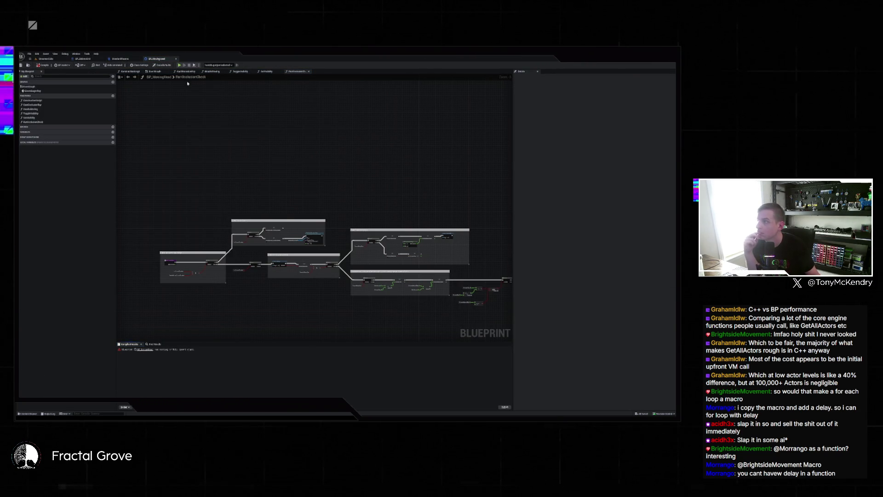
# Reparent BP_MovingHead to a new parent class via Class Settings, then browse the list again
pyautogui.click(139, 65)
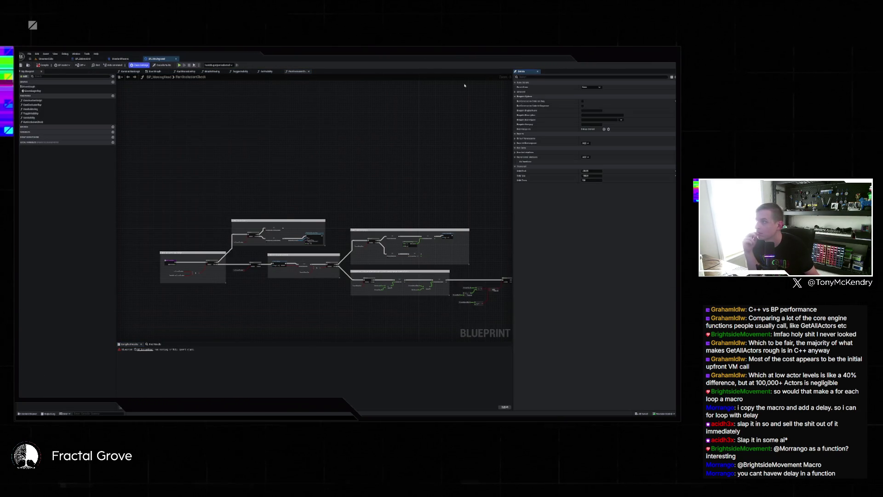
pyautogui.click(598, 87)
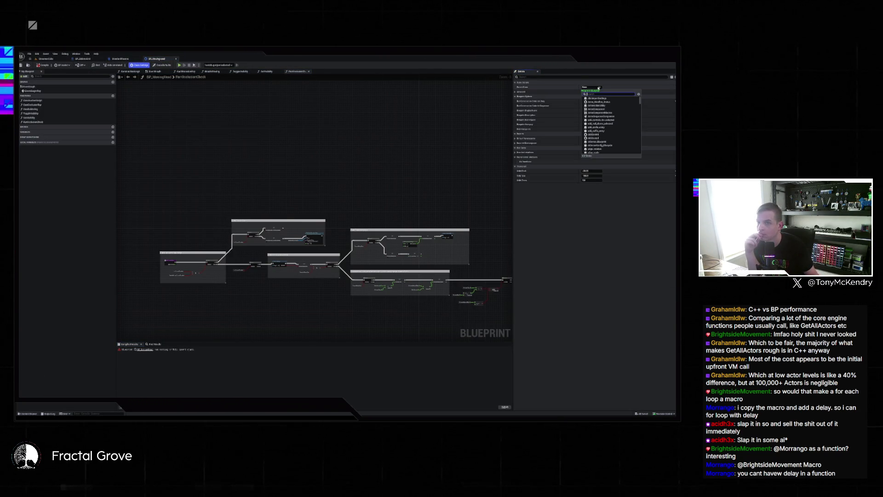
pyautogui.click(614, 111)
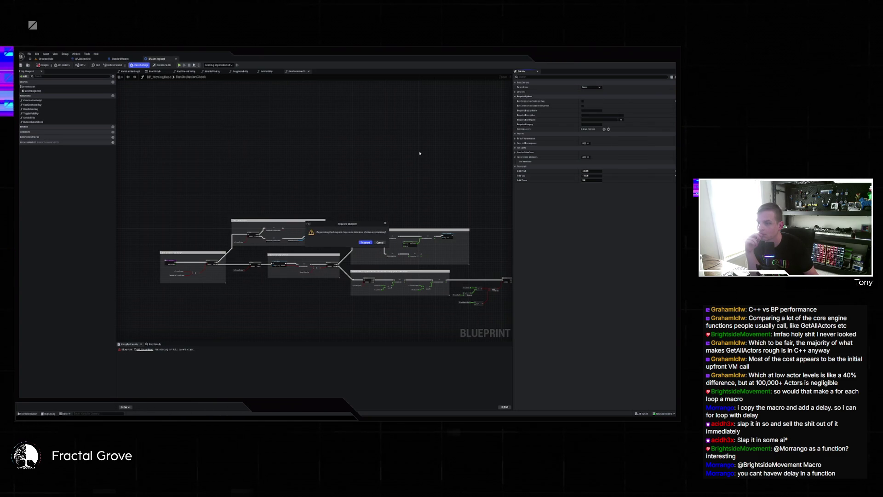
pyautogui.click(365, 243)
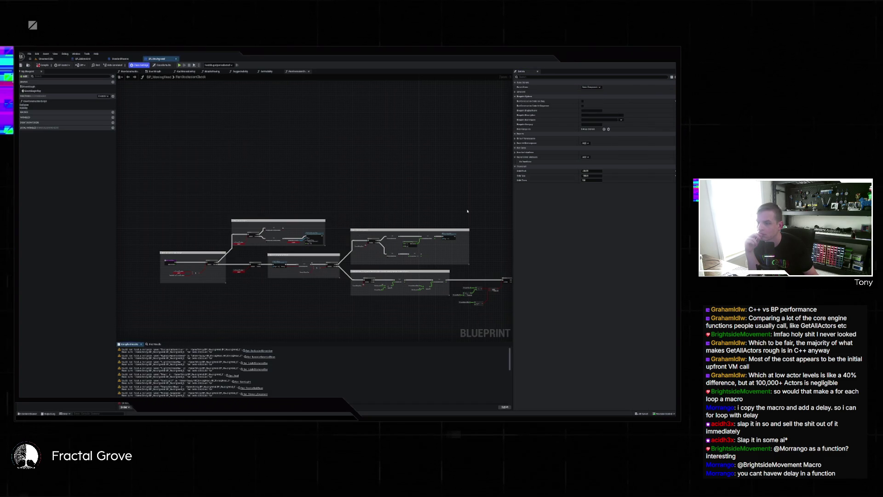
pyautogui.click(591, 87)
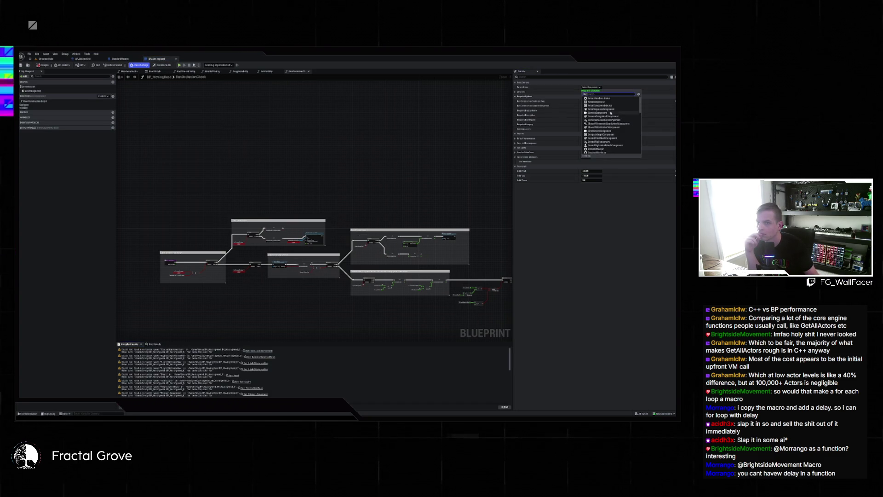
pyautogui.scroll(-5, 620, 106)
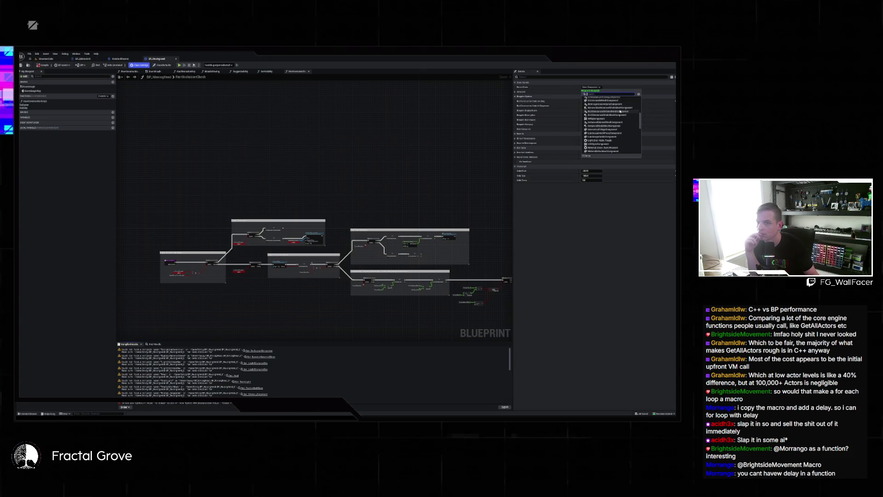
pyautogui.scroll(-10, 620, 112)
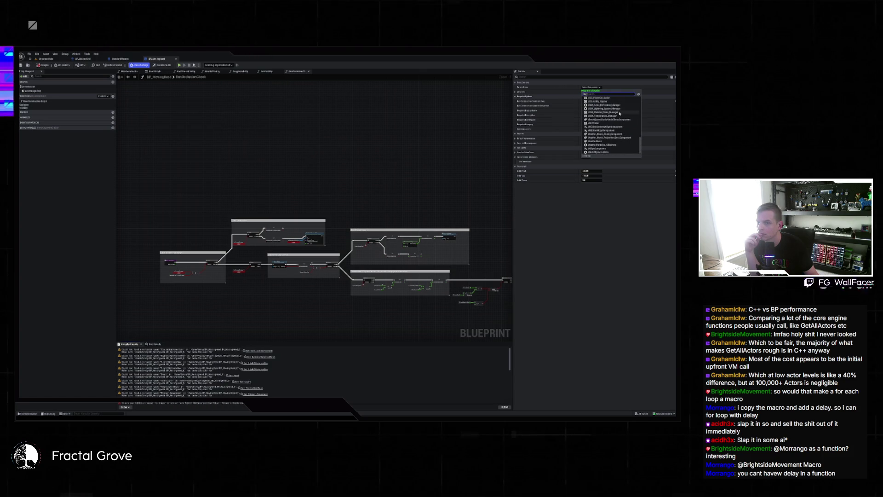
pyautogui.scroll(15, 617, 117)
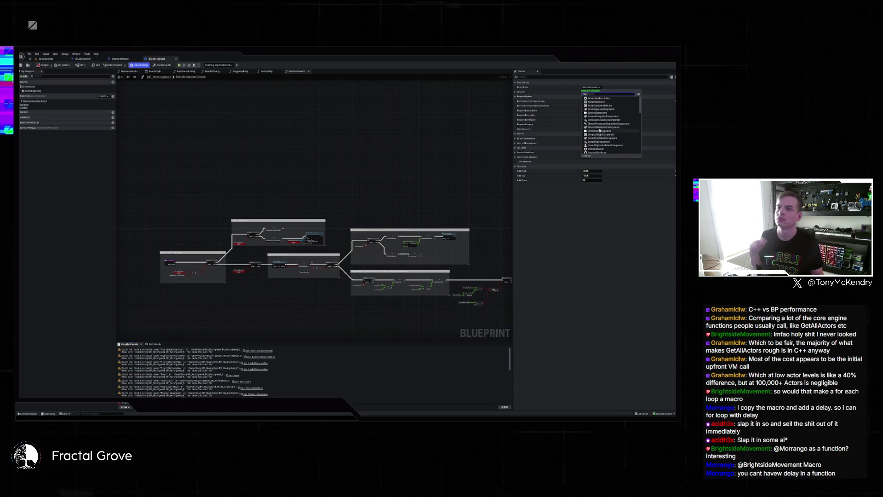
# Search the web for 'cant set parent class to actor unreal'
pyautogui.hotkey('alt', 'Tab')
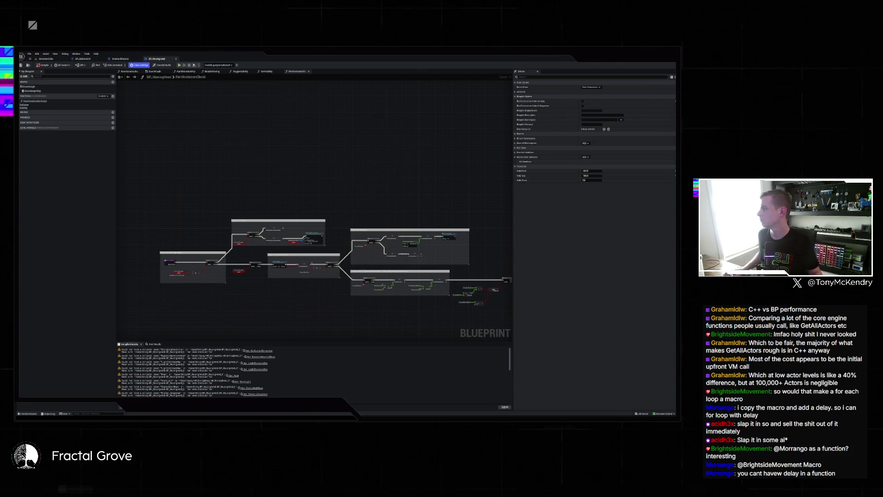
pyautogui.hotkey('ctrl', 'l')
pyautogui.write('cant set parent class to actor unreal')
pyautogui.press('Return')
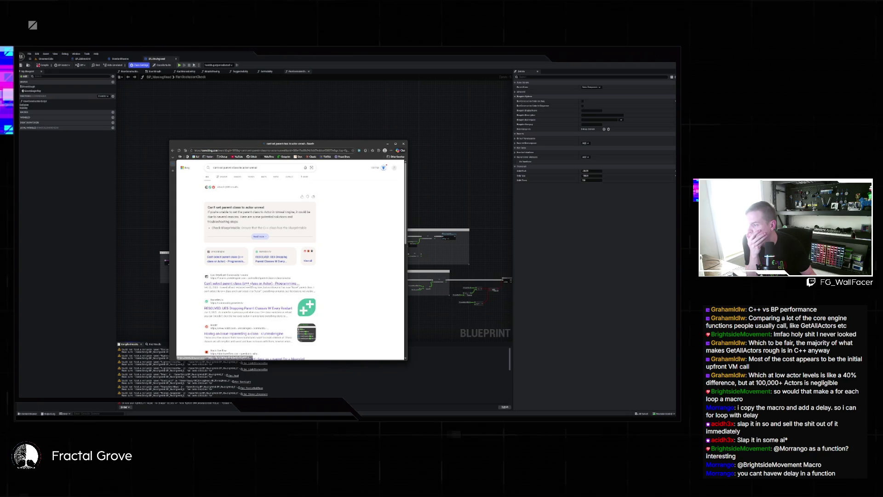
# Read the Reddit thread on reparenting a blueprint class from the Bing results
pyautogui.scroll(-3, 253, 309)
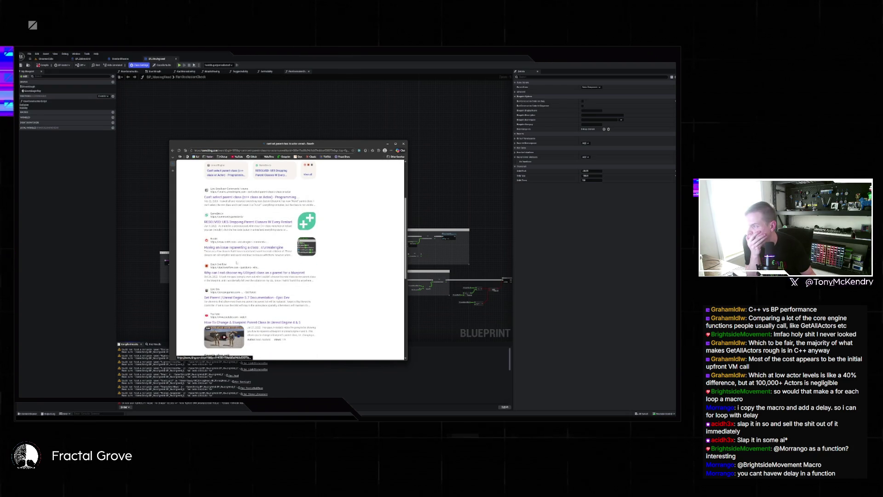
pyautogui.moveTo(230, 251); pyautogui.dragTo(229, 247)
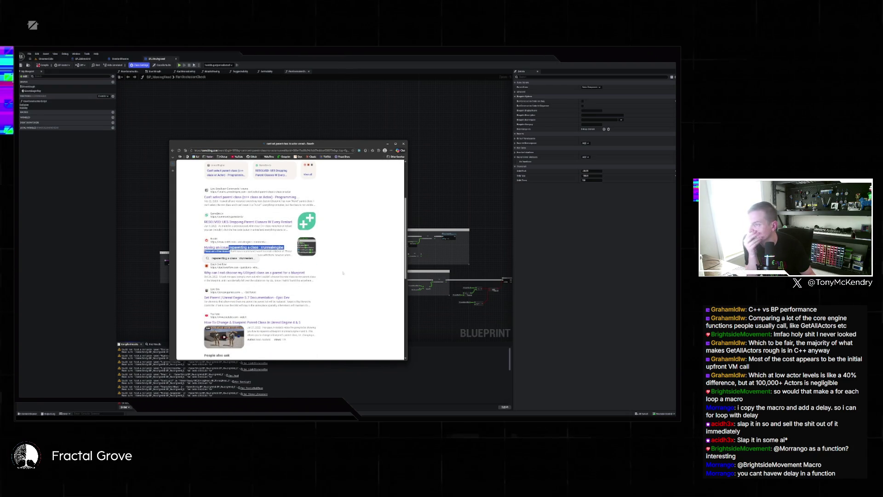
pyautogui.click(229, 247)
pyautogui.scroll(-2, 323, 266)
pyautogui.scroll(-2, 323, 267)
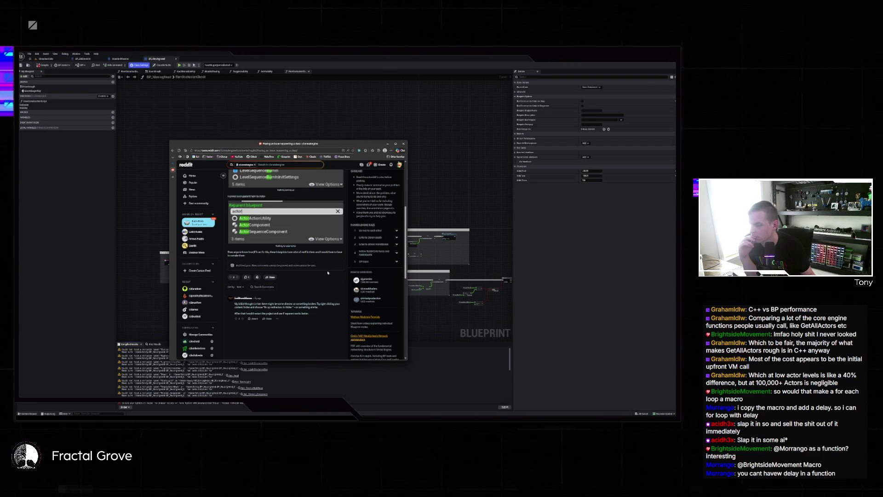
pyautogui.scroll(2, 317, 284)
pyautogui.hotkey('alt', 'Left')
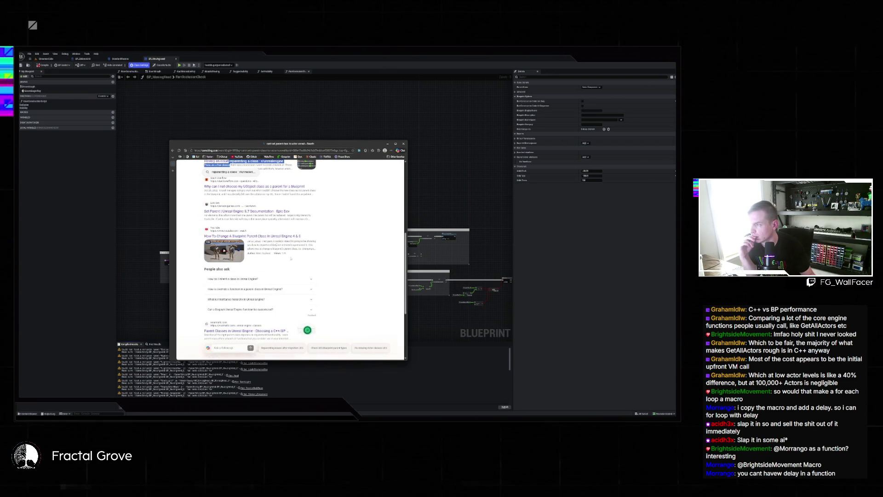
# Read the Stack Exchange thread on adding C++ actor components, then leave the browser
pyautogui.scroll(-3, 277, 247)
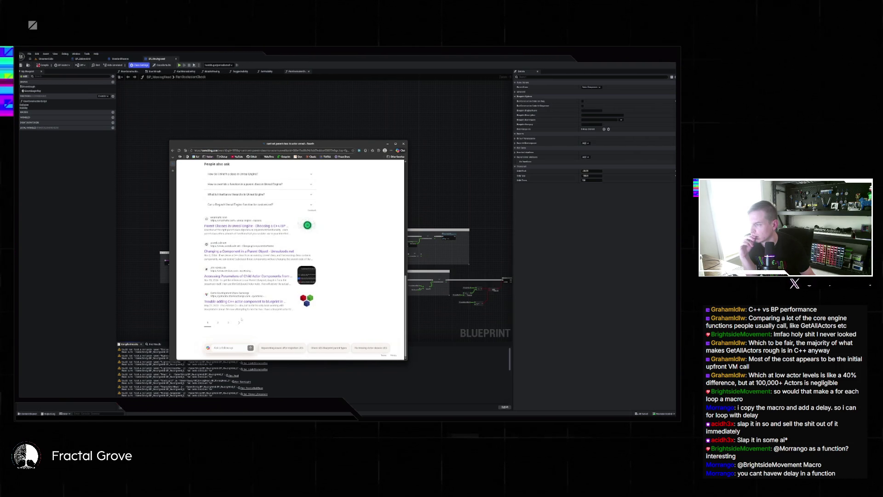
pyautogui.click(245, 301)
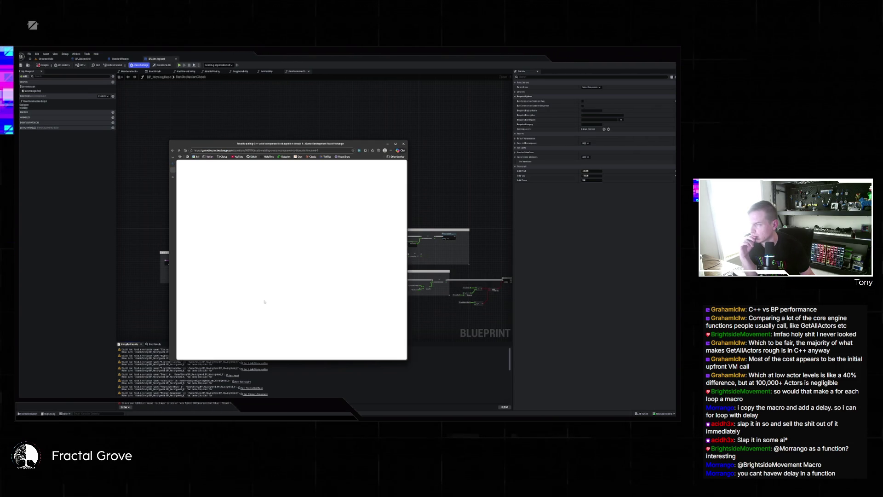
pyautogui.scroll(-3, 264, 302)
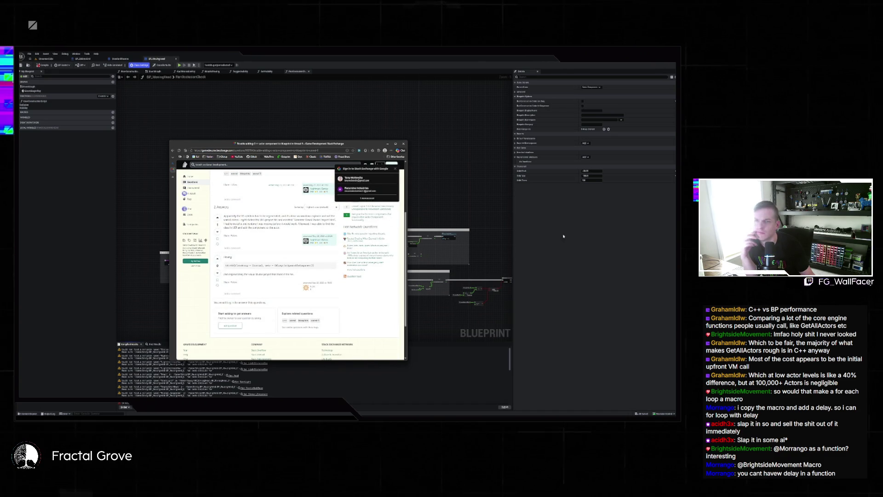
pyautogui.hotkey('alt', 'Tab')
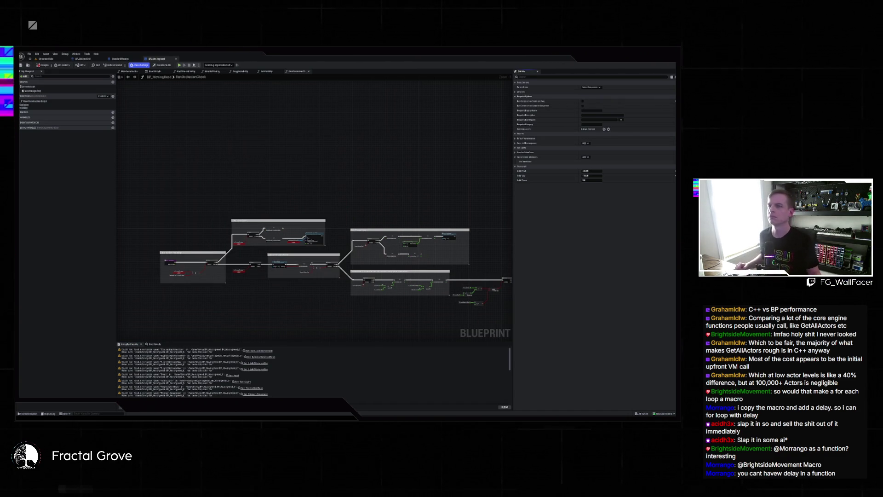
# Browse File Explorer to D:\Unreal\PerforceDepot\MiracleMaker, select the project file, and return to Unreal
pyautogui.hotkey('alt', 'Tab')
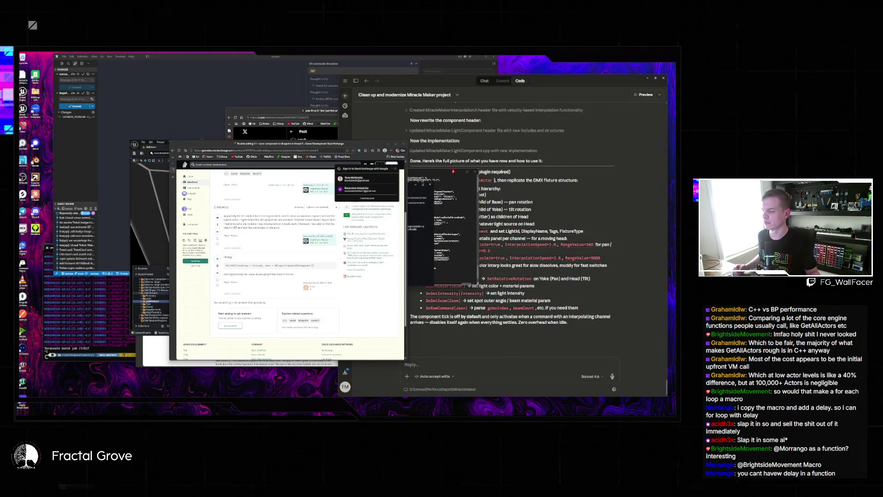
pyautogui.hotkey('alt', 'Tab')
pyautogui.scroll(-5, 226, 240)
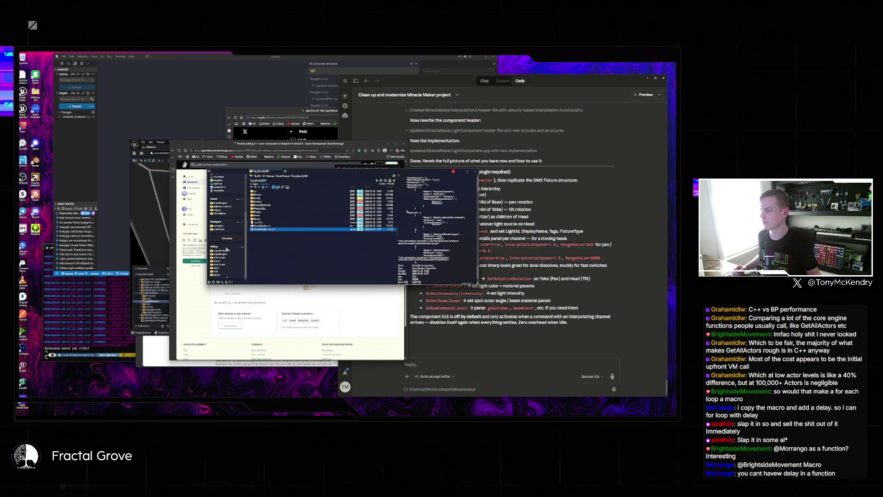
pyautogui.click(224, 223)
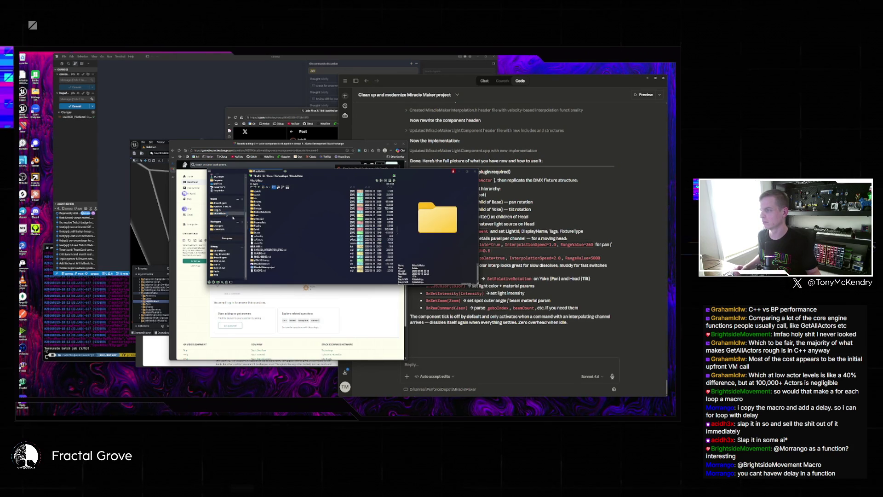
pyautogui.click(260, 267)
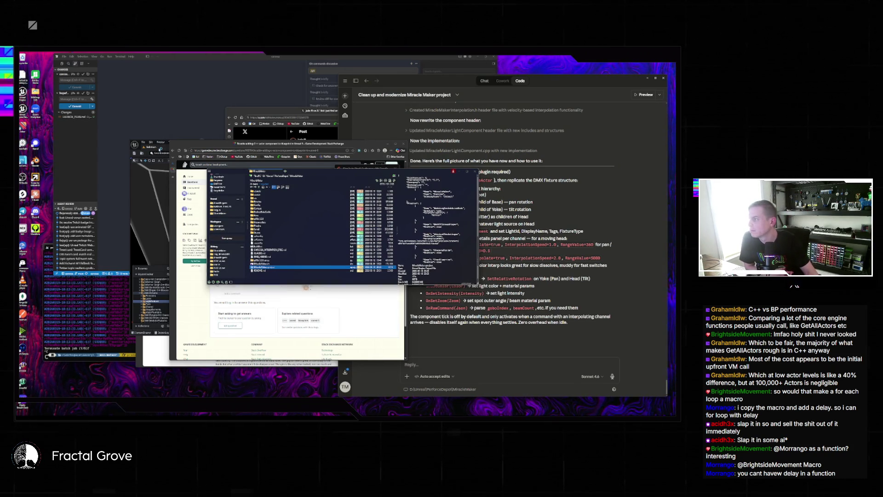
pyautogui.hotkey('alt', 'Tab')
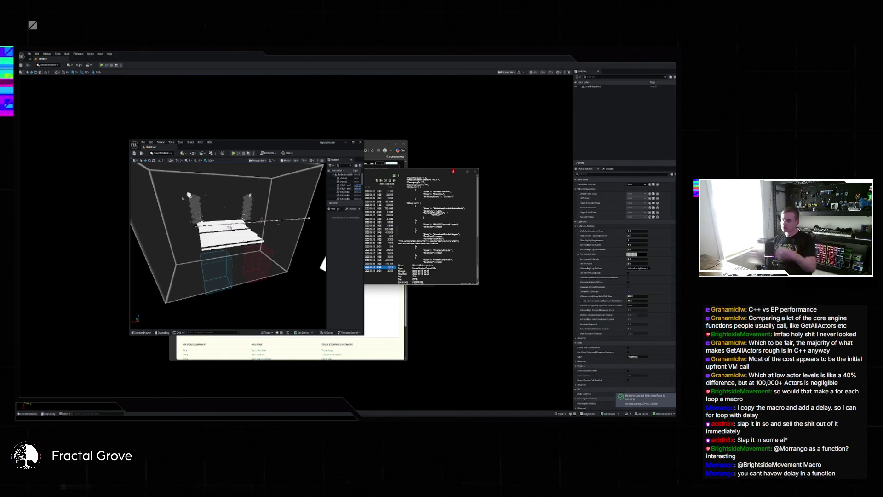
# Look through File > Recent Levels and dismiss the menu without picking a level
pyautogui.click(29, 54)
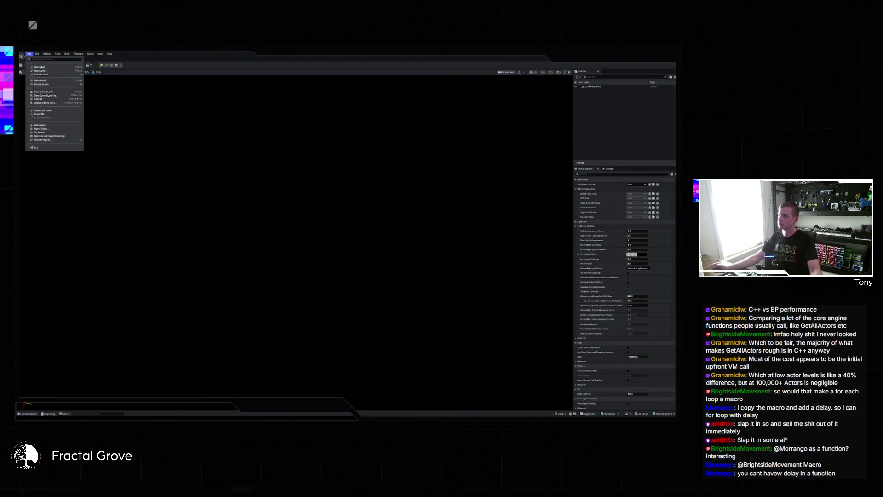
pyautogui.moveTo(41, 74)
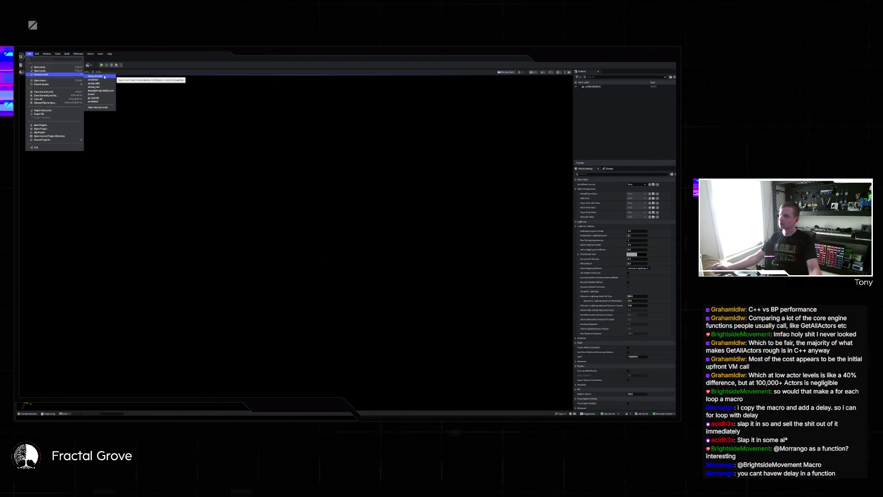
pyautogui.click(104, 77)
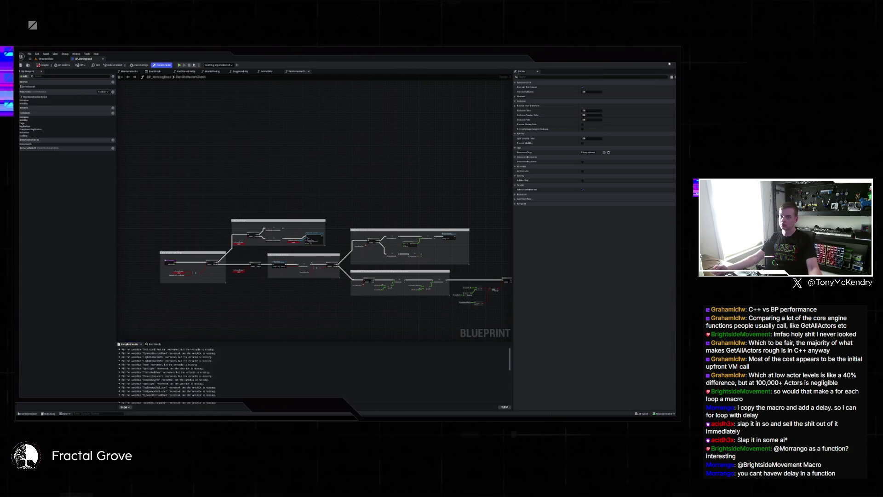
# Browse the Class Settings parent-class list, filtering for 'ctor', without changing the parent
pyautogui.click(139, 65)
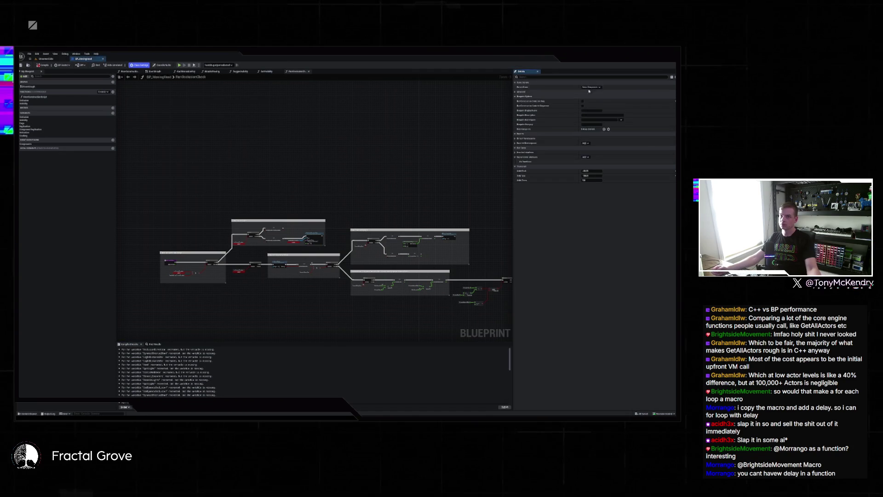
pyautogui.click(591, 87)
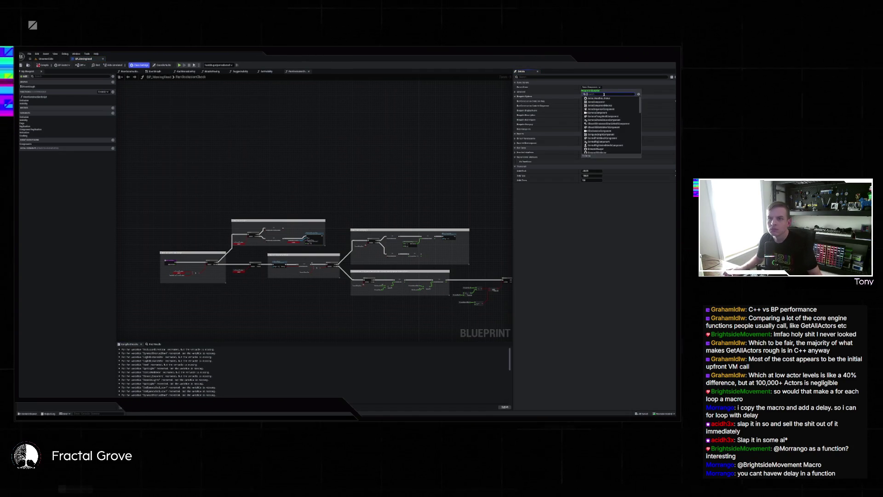
pyautogui.write('actor')
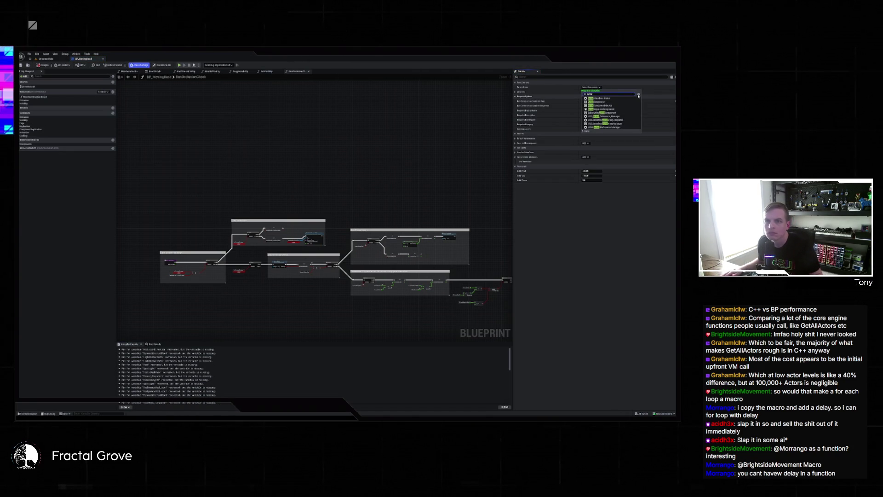
pyautogui.click(638, 94)
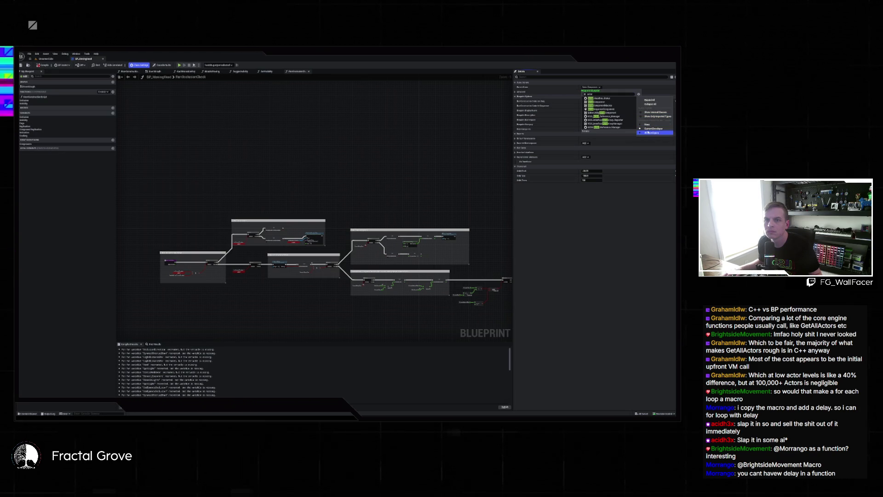
pyautogui.click(640, 132)
pyautogui.press('Escape')
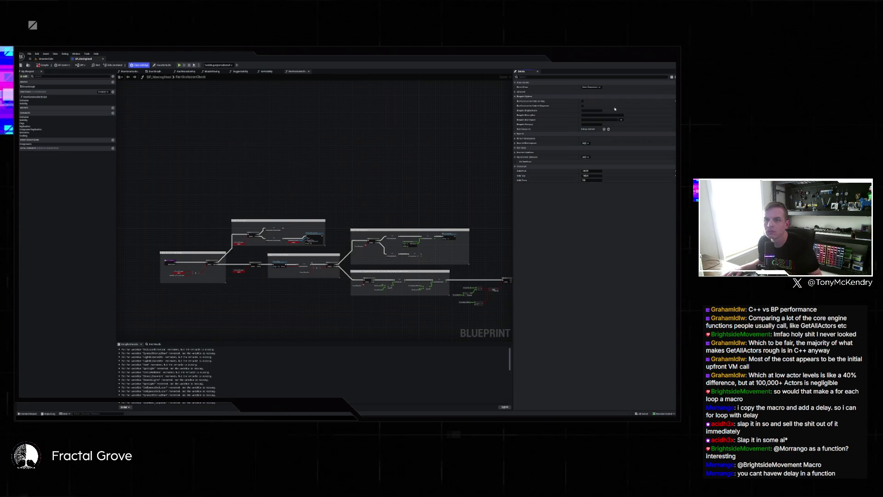
pyautogui.click(598, 87)
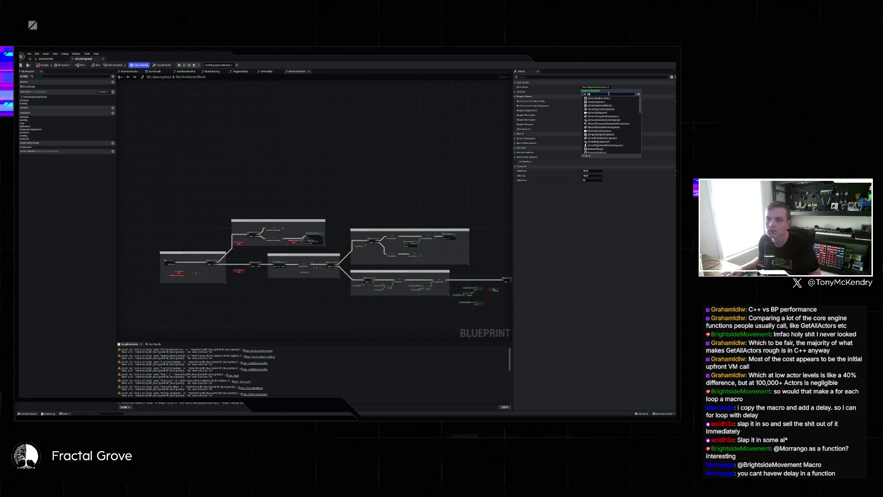
pyautogui.click(593, 194)
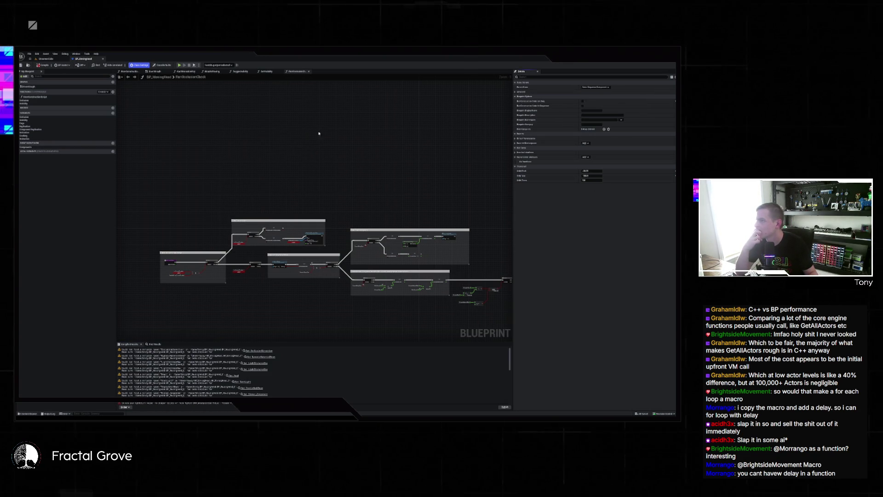
# Set the blueprint's Parent Class to ActorComponent in Class Settings
pyautogui.click(164, 64)
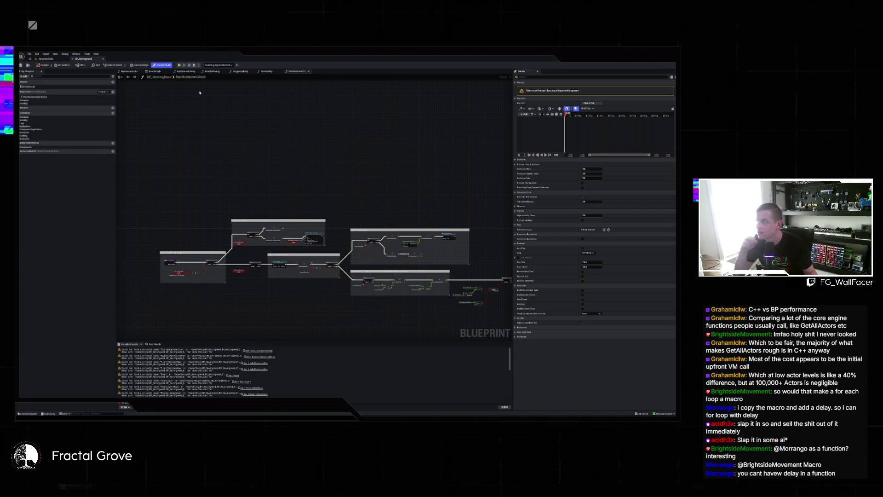
pyautogui.click(144, 66)
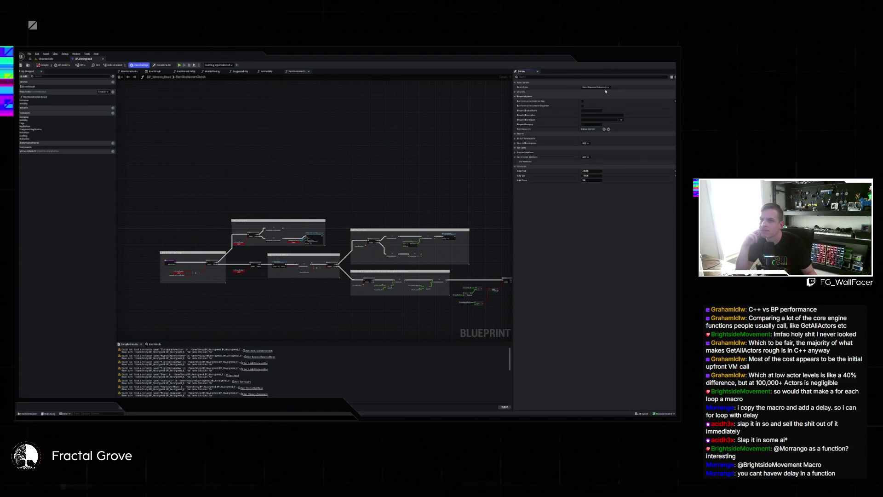
pyautogui.click(596, 87)
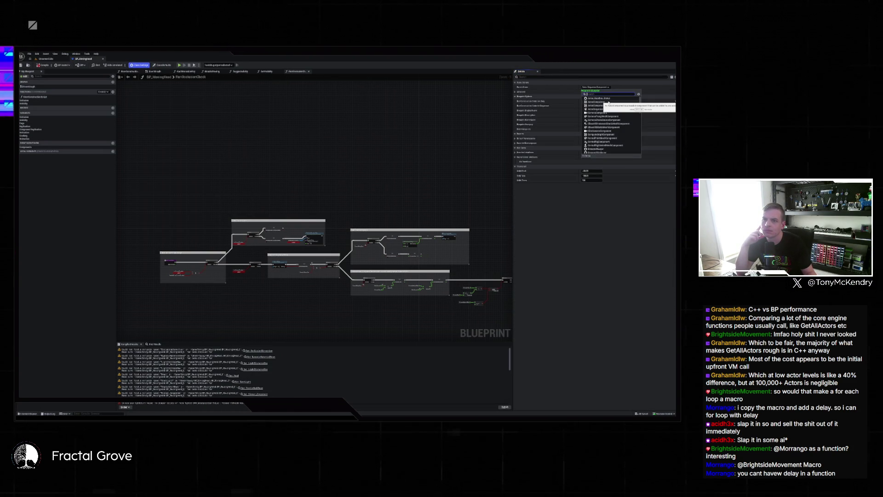
pyautogui.click(609, 103)
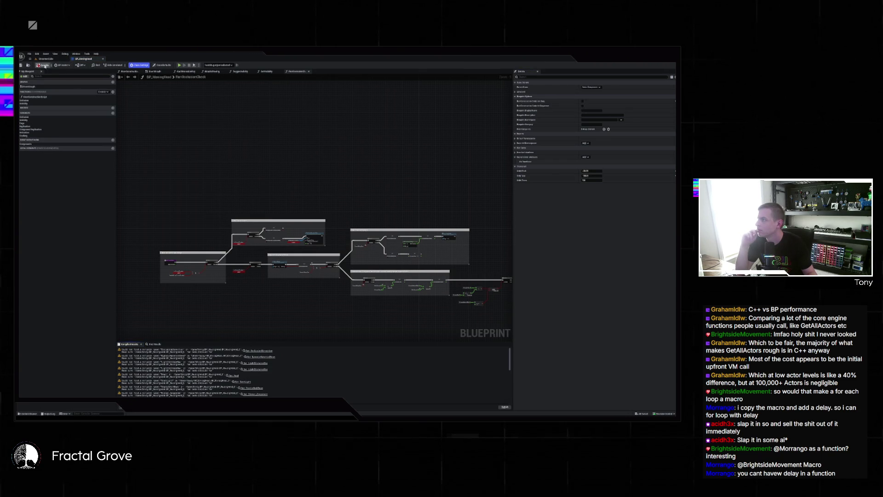
# Review the compiler result warnings and close the blueprint editor
pyautogui.click(195, 369)
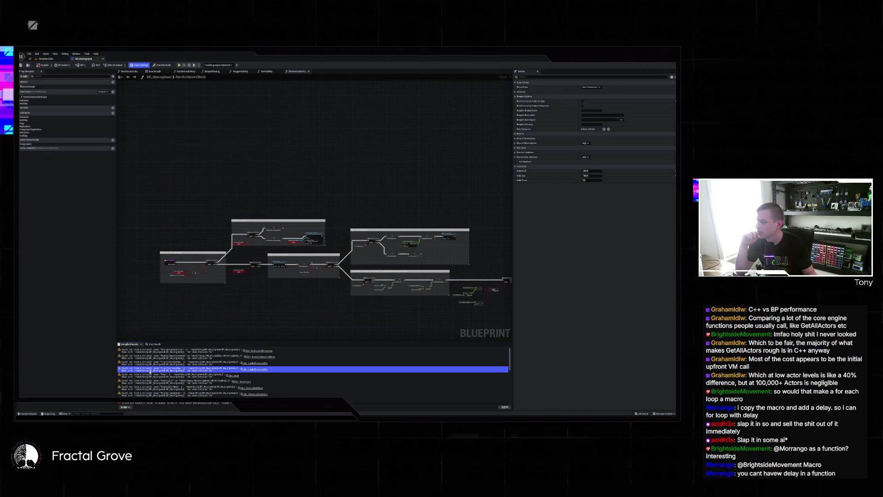
pyautogui.scroll(-5, 188, 321)
pyautogui.scroll(-3, 186, 371)
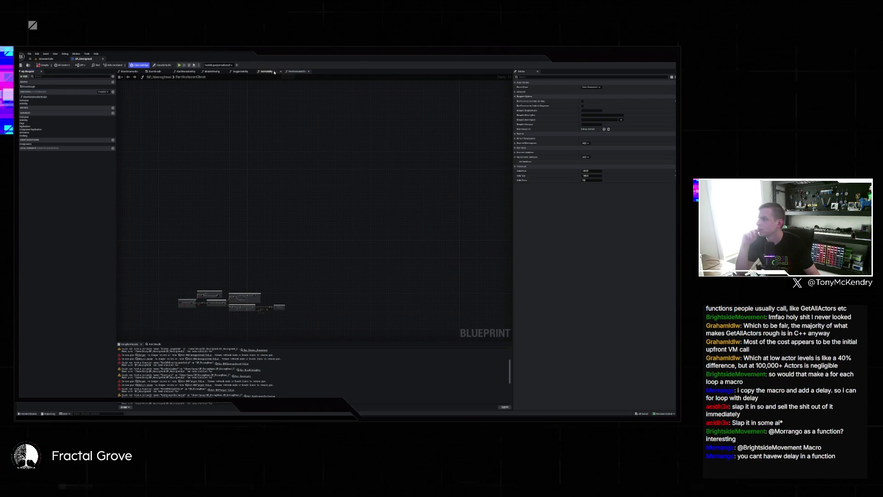
pyautogui.click(103, 59)
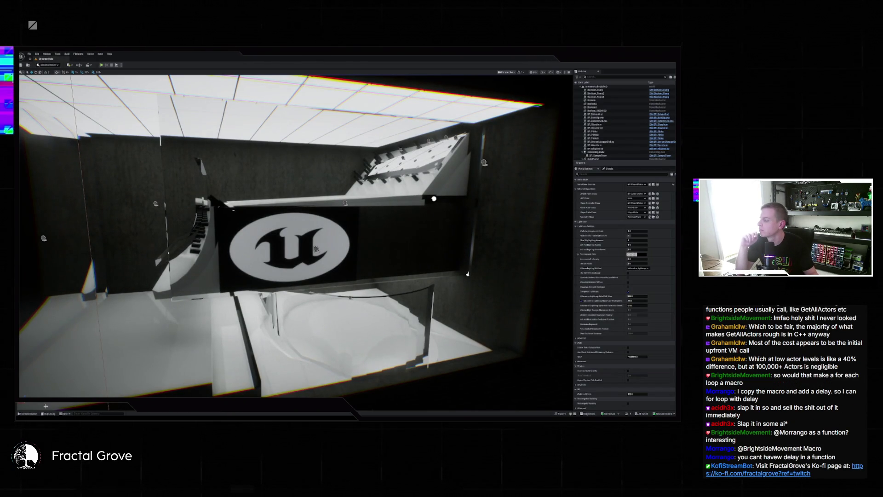
# Force-delete the blueprint asset from the Content Drawer, then open CrystalCrusher's Content Drawer
pyautogui.click(28, 413)
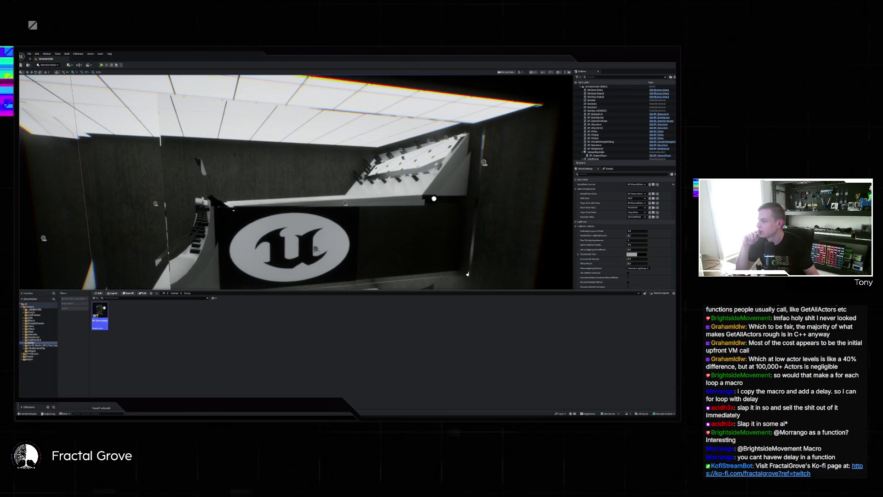
pyautogui.click(104, 308)
pyautogui.press('Delete')
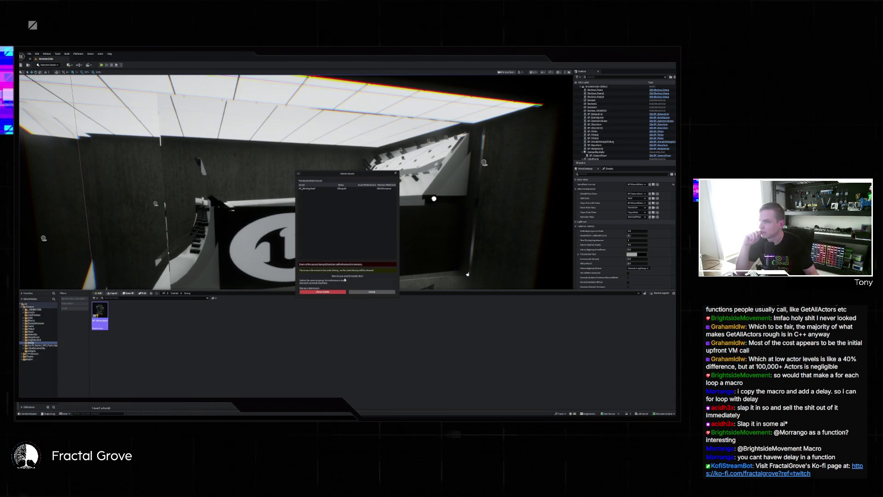
pyautogui.click(333, 290)
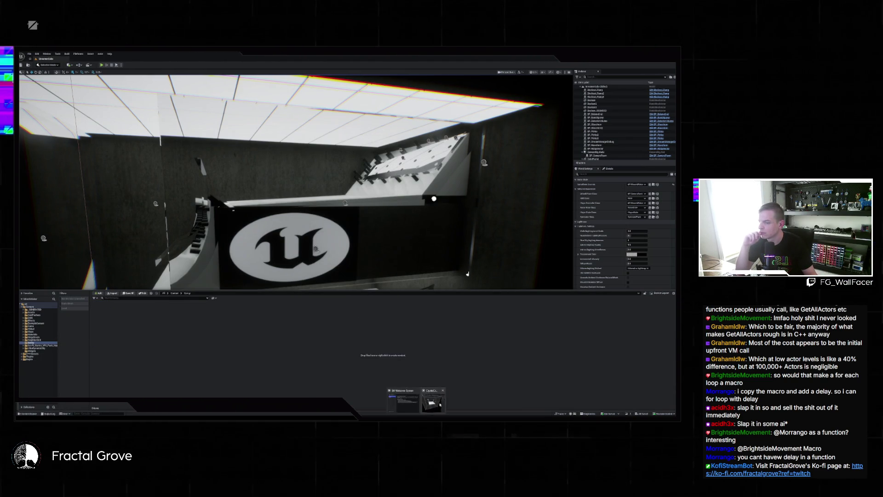
pyautogui.click(432, 404)
pyautogui.click(139, 333)
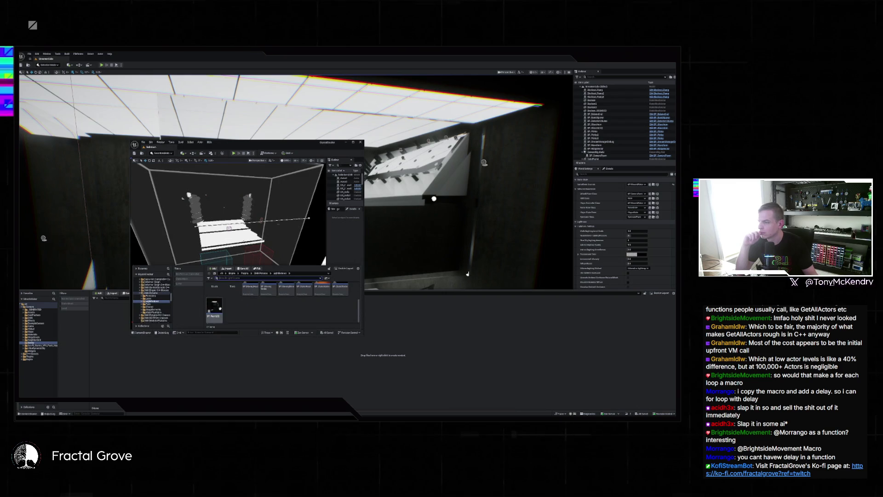
# Open the Scout folder's BP_MovingHead, reparent it in Class Settings, and close its editor
pyautogui.hotkey('alt', 'Left')
pyautogui.rightClick(230, 286)
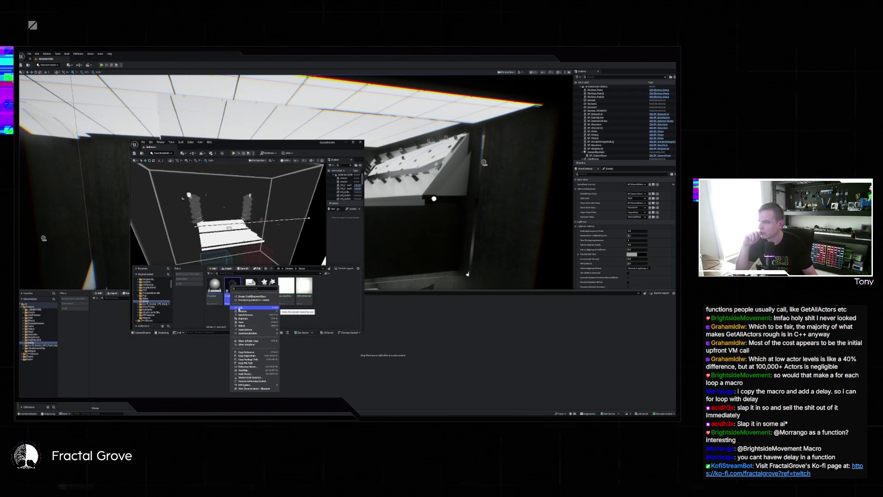
pyautogui.click(240, 307)
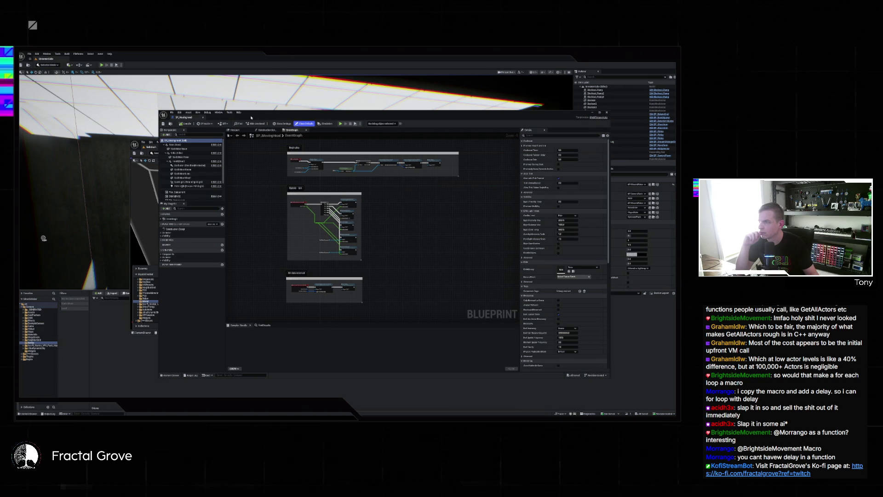
pyautogui.click(282, 124)
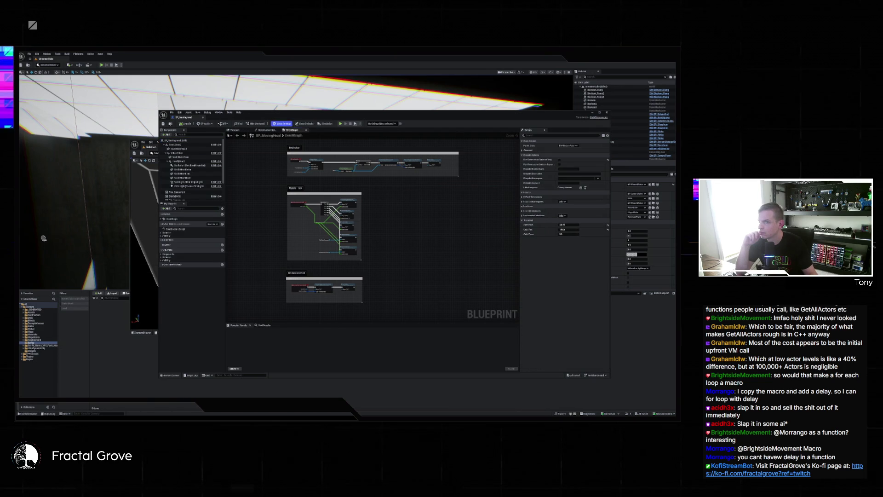
pyautogui.click(566, 146)
pyautogui.click(575, 162)
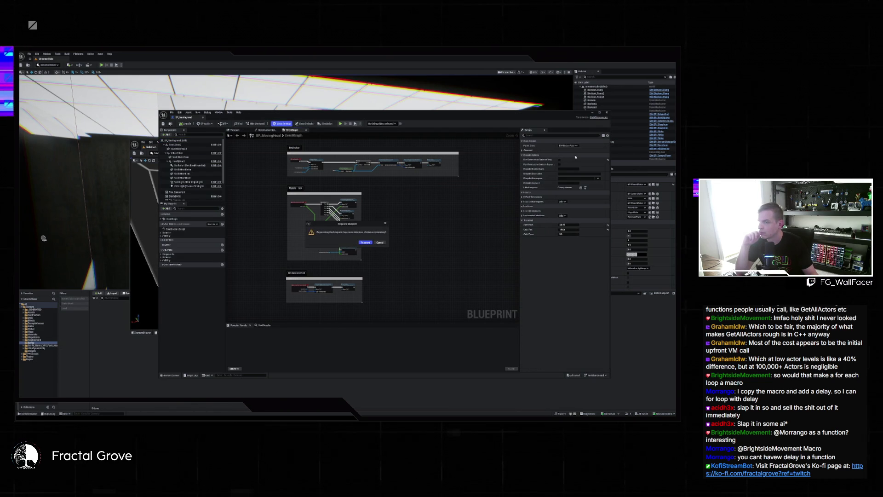
pyautogui.click(365, 242)
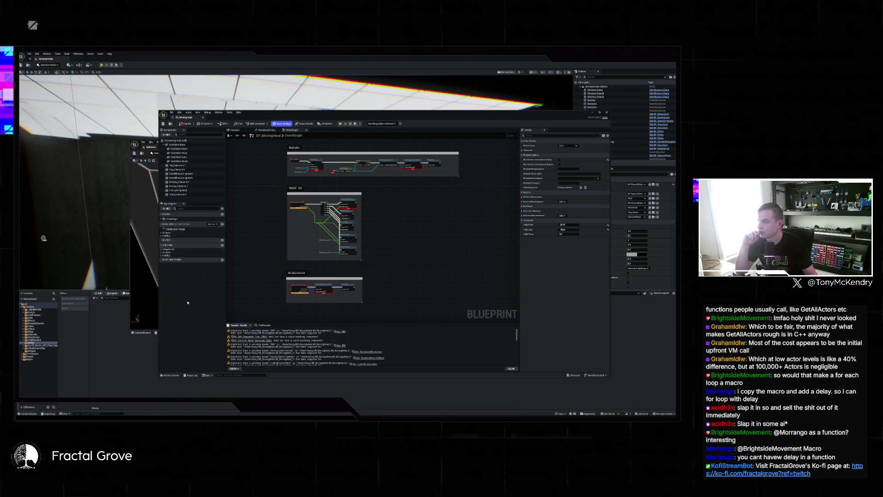
pyautogui.click(203, 118)
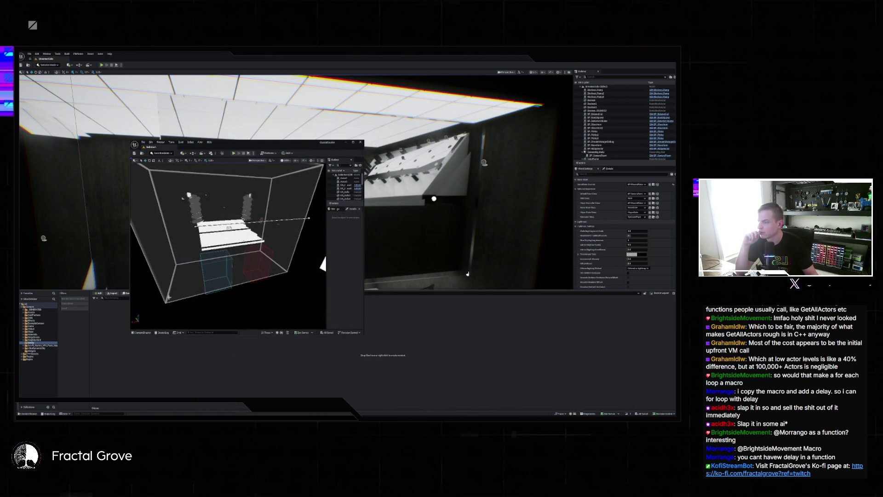
# Migrate BP_MovingHead to the main project's Content folder, close the second editor, and open it
pyautogui.click(142, 332)
pyautogui.rightClick(233, 290)
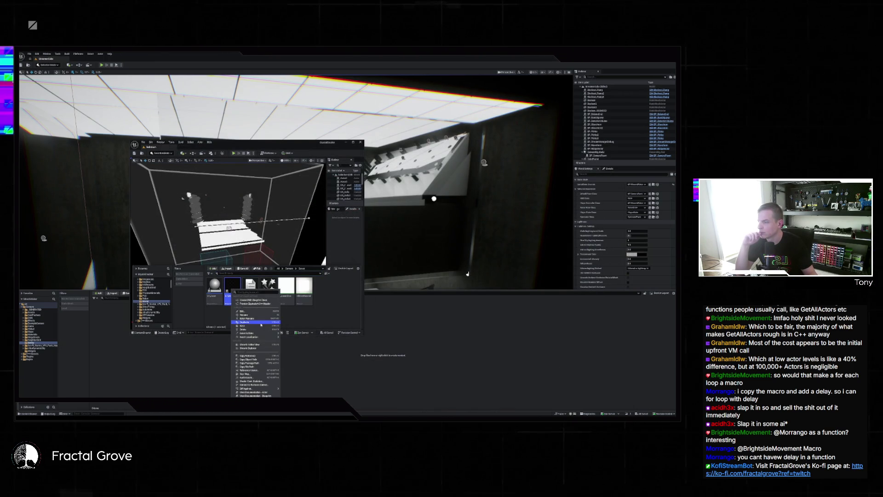
pyautogui.moveTo(257, 335)
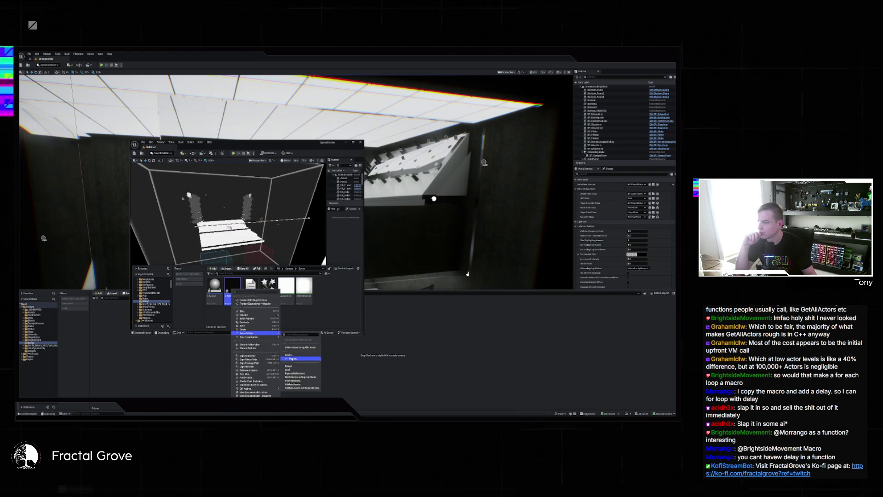
pyautogui.click(297, 358)
pyautogui.click(373, 277)
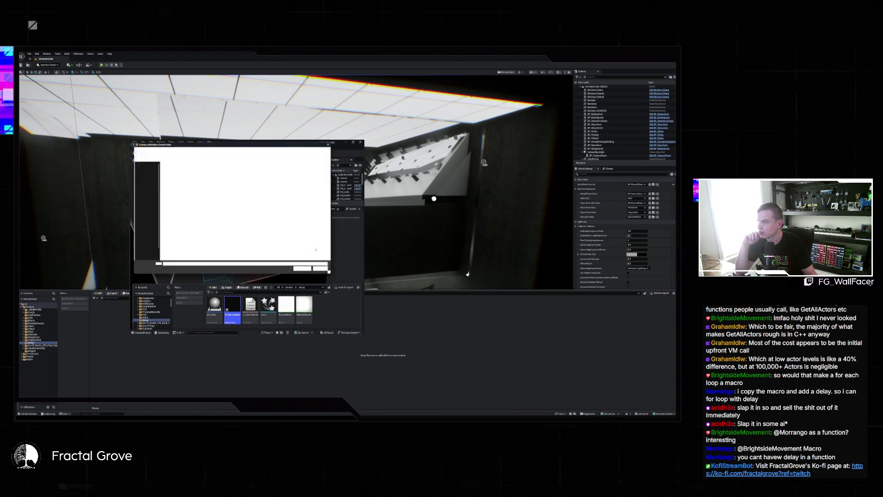
pyautogui.click(305, 271)
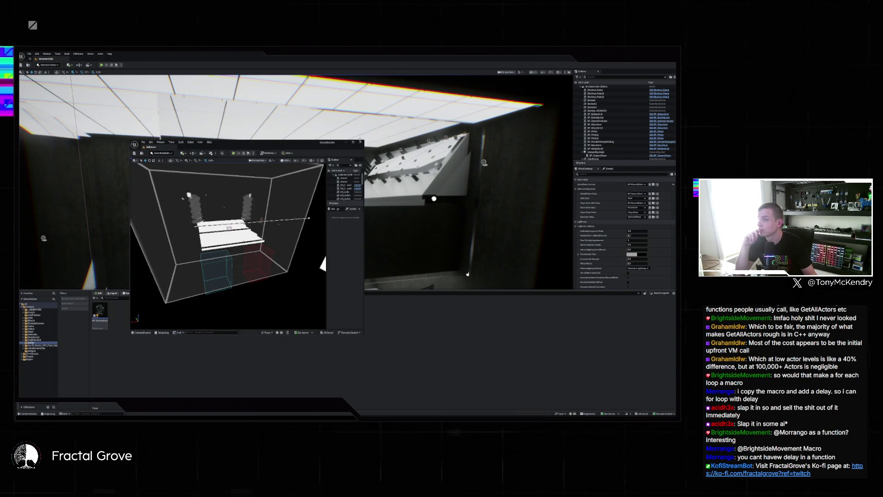
pyautogui.hotkey('alt', 'F4')
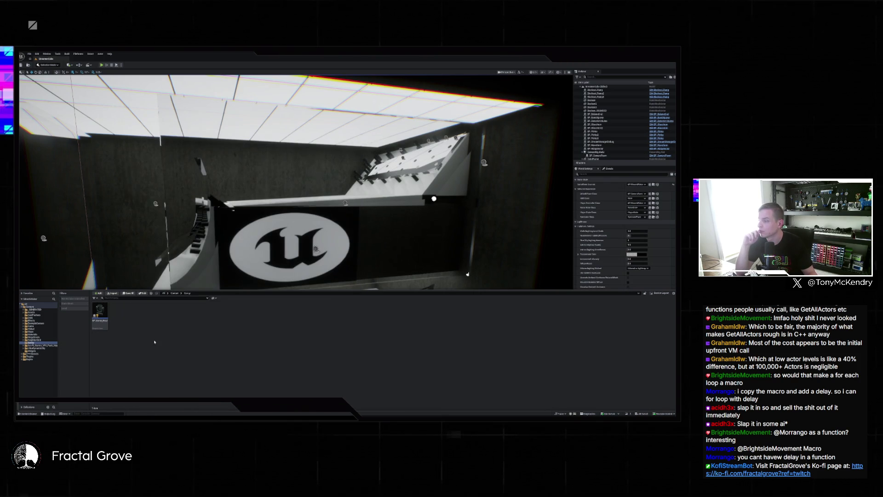
pyautogui.doubleClick(107, 317)
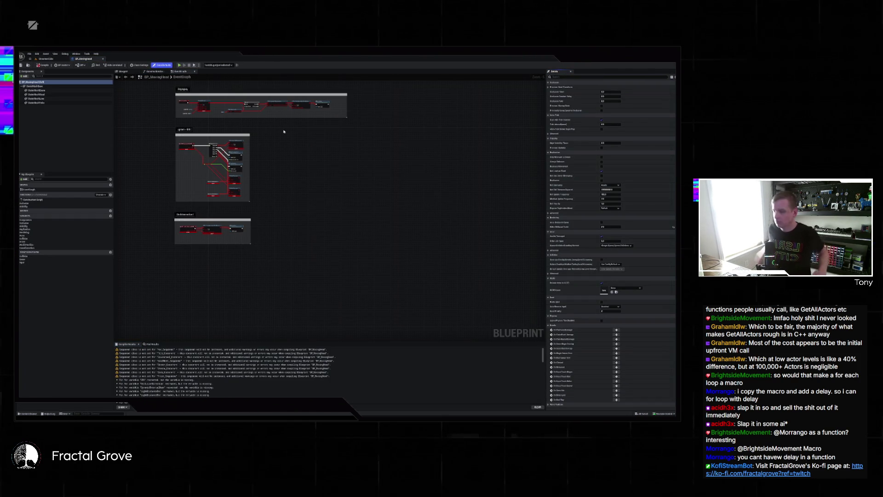
# Delete the GetAllComponentsOfClass node and compile the blueprint
pyautogui.scroll(5, 148, 108)
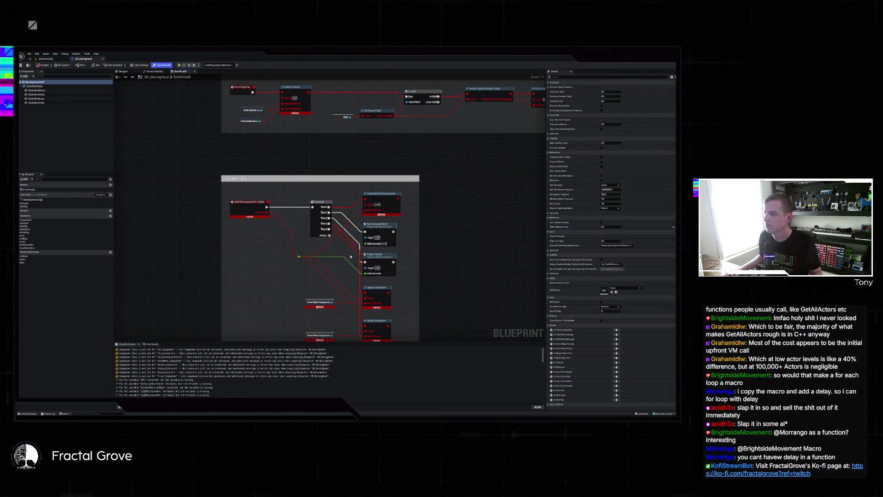
pyautogui.moveTo(238, 194); pyautogui.dragTo(257, 232)
pyautogui.press('Delete')
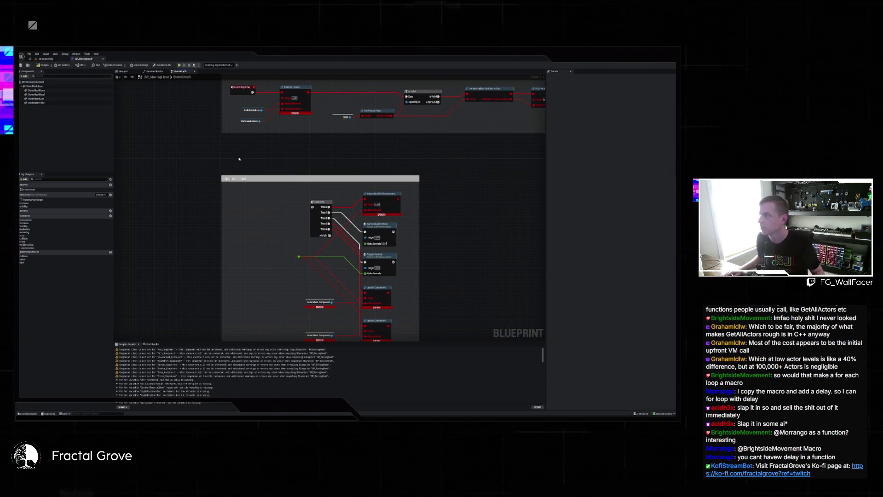
pyautogui.click(37, 68)
# Delete the Begin-play nodes except Set Visibility, wiring Set Visibility to Event BeginPlay
pyautogui.moveTo(449, 220)
pyautogui.mouseDown()
pyautogui.moveTo(424, 183)
pyautogui.moveTo(421, 139)
pyautogui.moveTo(396, 244)
pyautogui.mouseUp()
pyautogui.moveTo(240, 162); pyautogui.dragTo(214, 175)
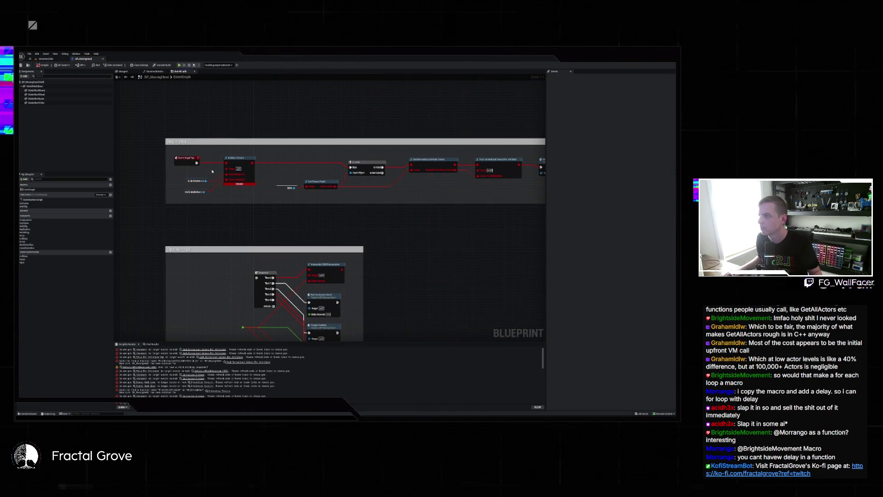
pyautogui.moveTo(318, 200); pyautogui.dragTo(318, 199)
pyautogui.moveTo(455, 196); pyautogui.dragTo(321, 188)
pyautogui.press('Delete')
pyautogui.moveTo(423, 178)
pyautogui.mouseDown()
pyautogui.moveTo(506, 174)
pyautogui.moveTo(145, 168)
pyautogui.mouseUp()
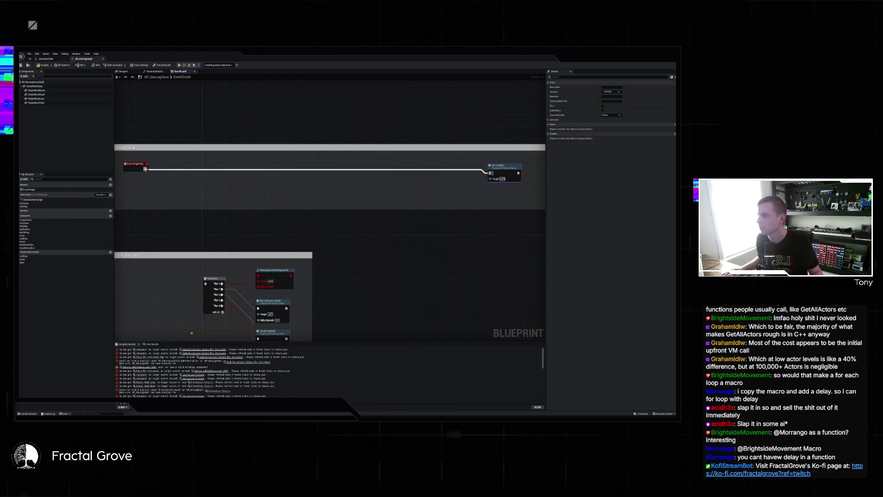
pyautogui.moveTo(504, 166); pyautogui.dragTo(183, 164)
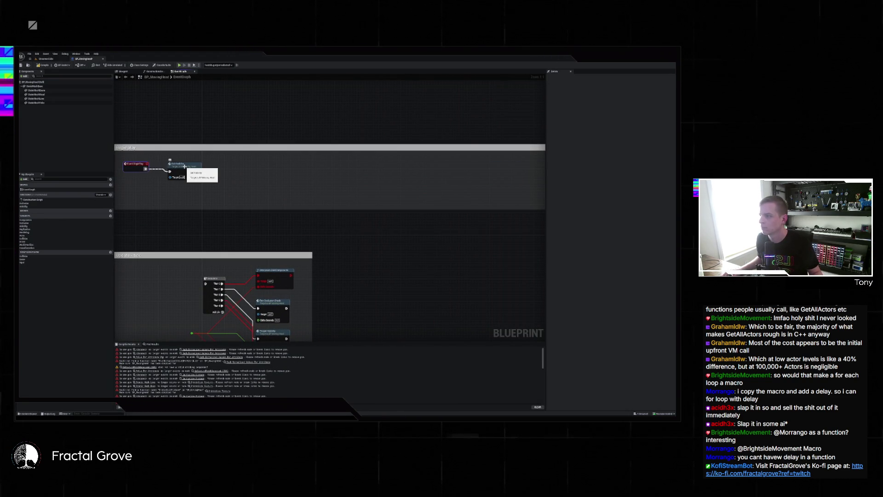
pyautogui.doubleClick(184, 166)
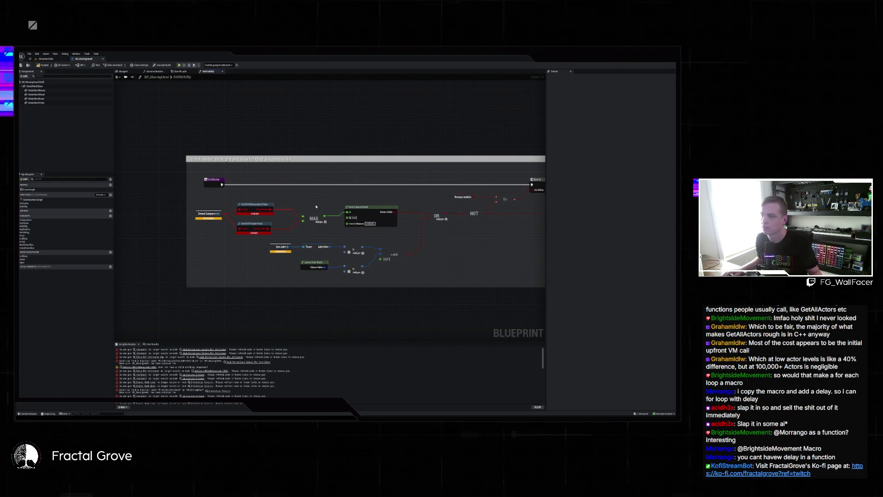
# Delete the Interpolate, upper Update Component and two CubeWorldComponent nodes from the EventGraph
pyautogui.hotkey('alt', 'Left')
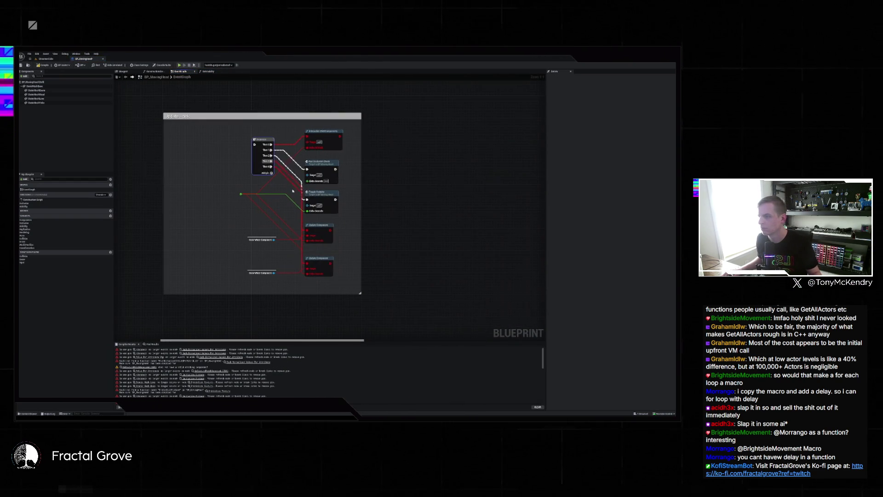
pyautogui.scroll(-4, 292, 191)
pyautogui.scroll(4, 287, 191)
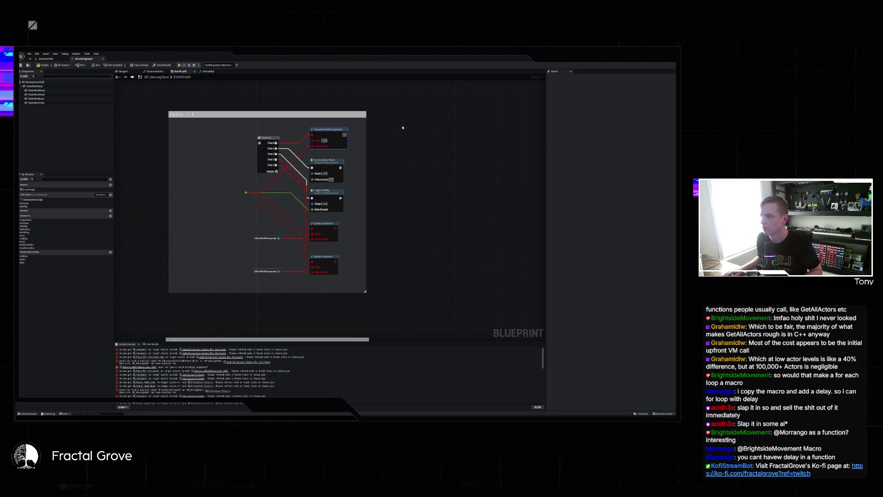
pyautogui.press('Delete')
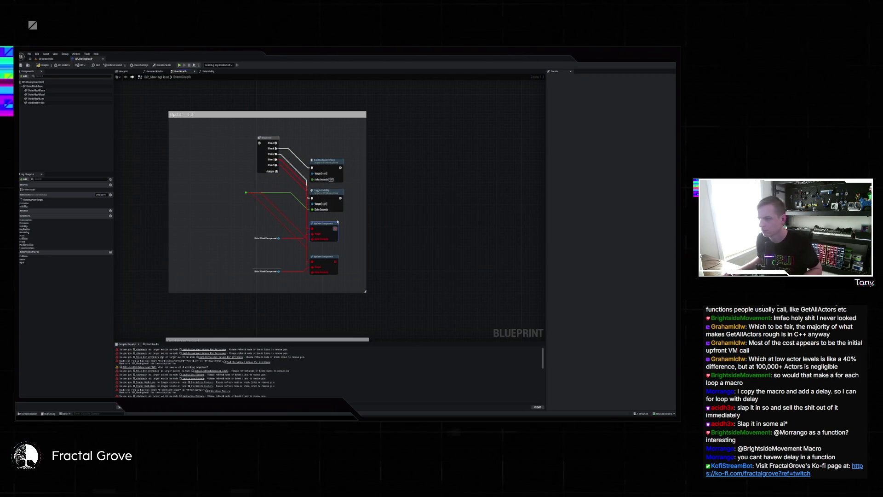
pyautogui.press('Delete')
pyautogui.press('Delete')
pyautogui.moveTo(291, 264); pyautogui.dragTo(314, 277)
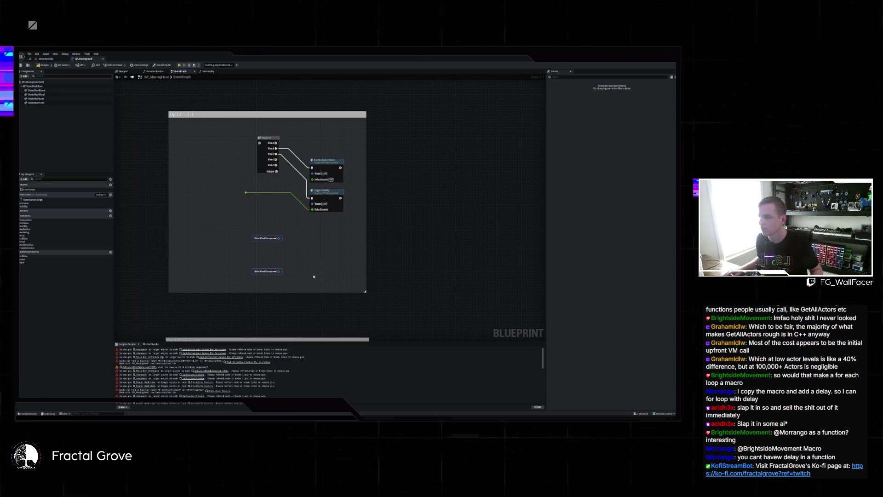
pyautogui.press('Delete')
# Delete the On data received comment group along with its nodes
pyautogui.scroll(-3, 314, 276)
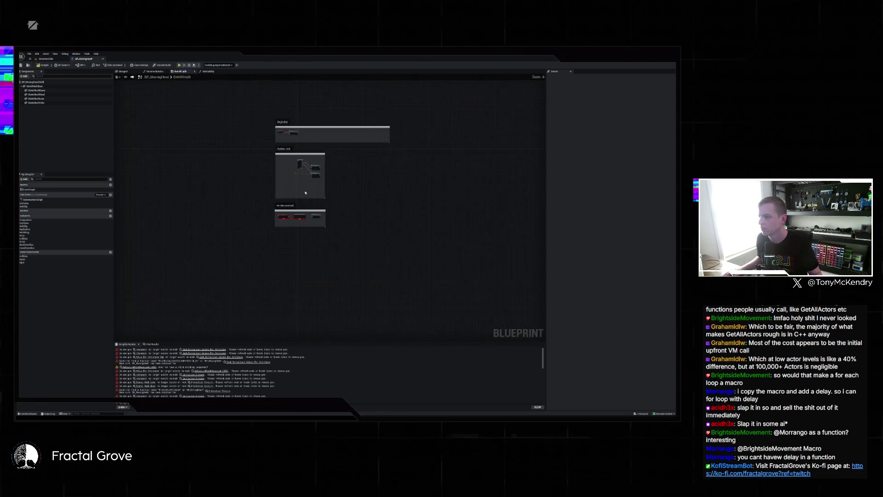
pyautogui.scroll(3, 251, 252)
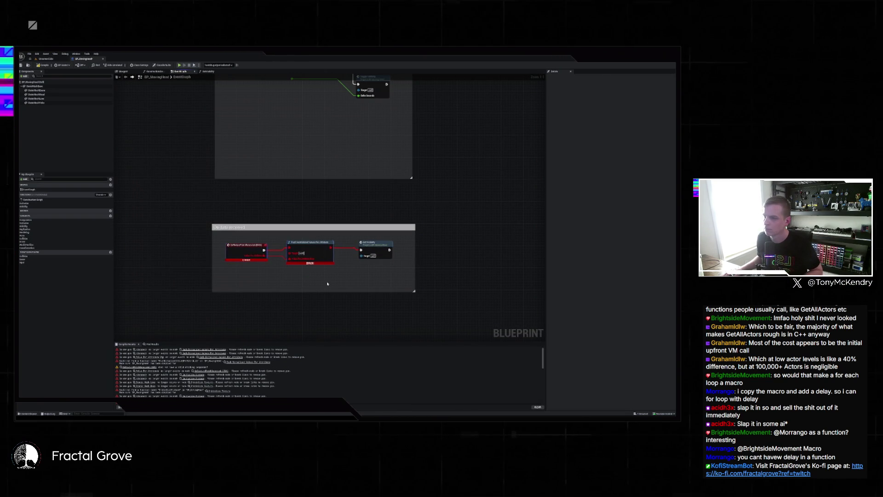
pyautogui.moveTo(212, 206); pyautogui.dragTo(440, 306)
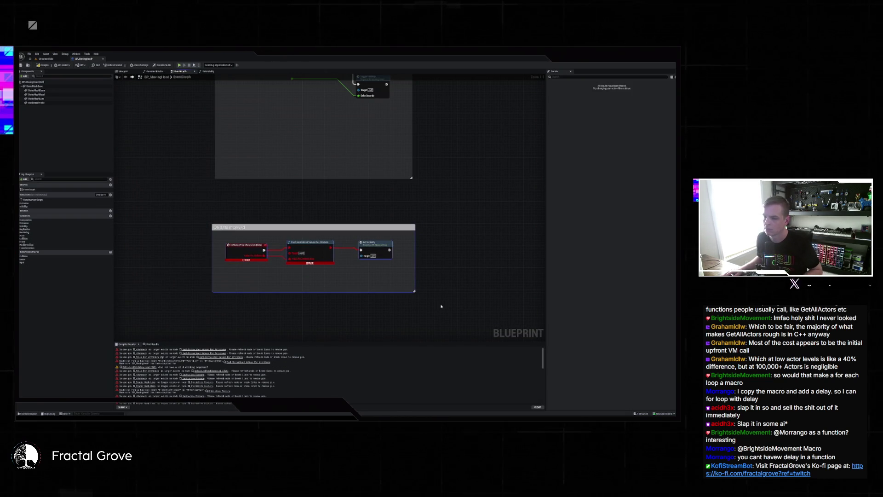
pyautogui.press('Delete')
# Jump to the Construction Script error from the compiler results
pyautogui.scroll(-3, 368, 215)
pyautogui.scroll(3, 324, 173)
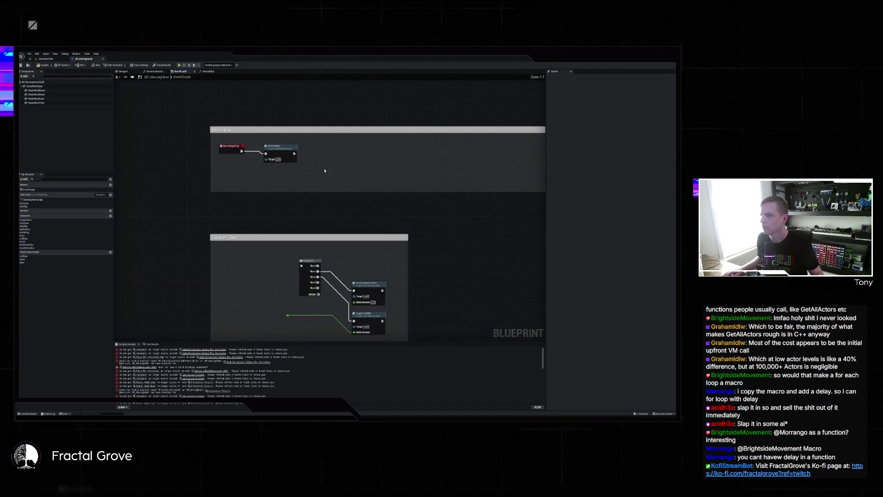
pyautogui.scroll(-3, 193, 373)
pyautogui.click(248, 352)
pyautogui.scroll(-3, 302, 201)
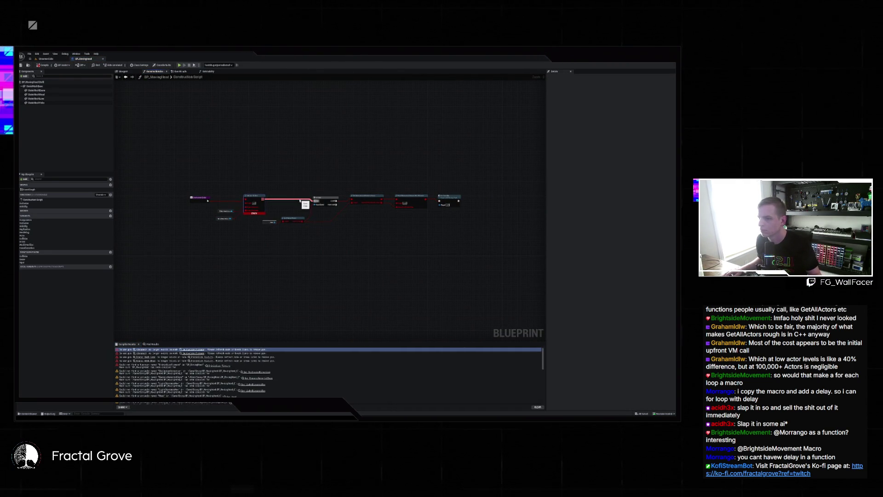
# Remove the broken middle Construction Script nodes, wire the first node to the last, and recompile
pyautogui.moveTo(222, 189); pyautogui.dragTo(410, 240)
pyautogui.press('Delete')
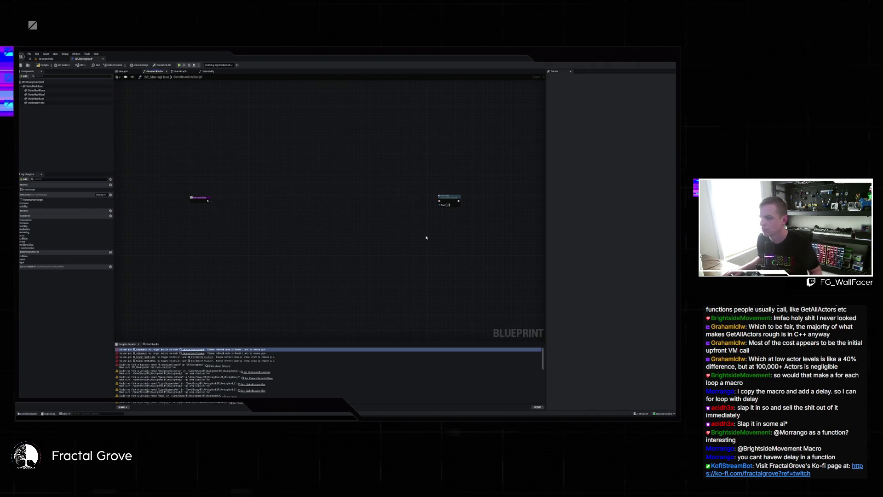
pyautogui.moveTo(440, 201); pyautogui.dragTo(208, 200)
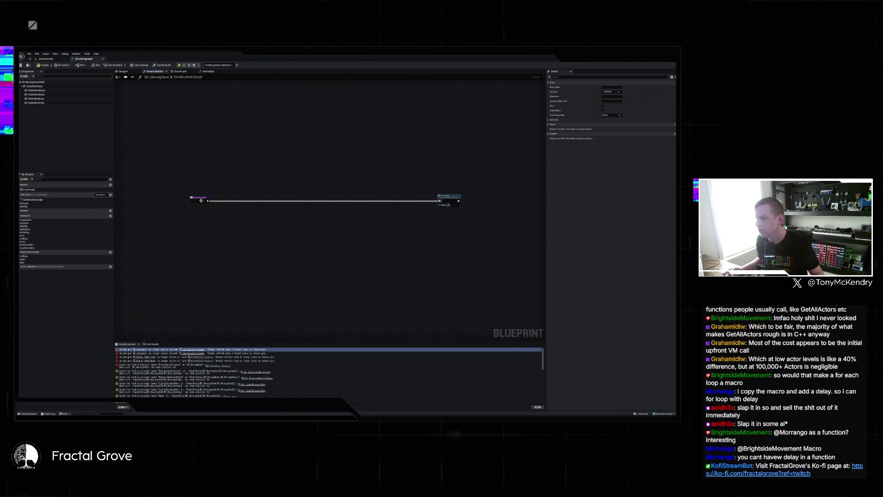
pyautogui.moveTo(449, 196); pyautogui.dragTo(233, 196)
pyautogui.click(42, 65)
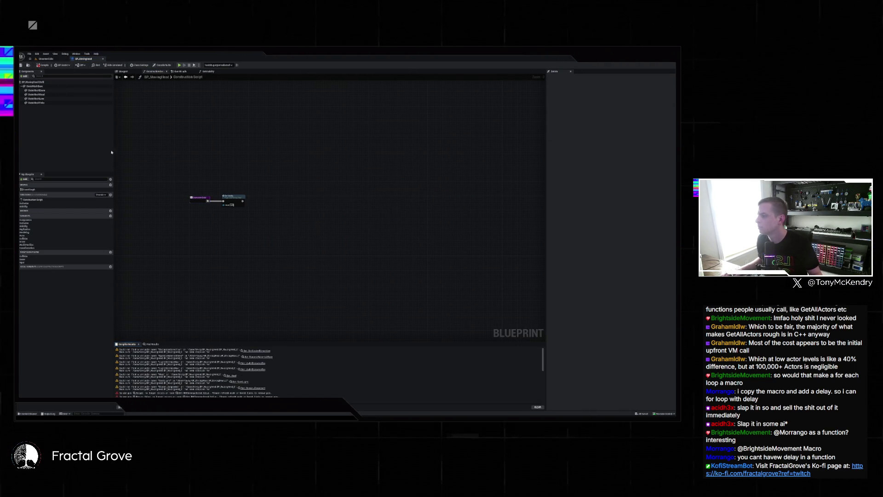
# Open the next flagged graph and expand the Collision, Game and Input event categories
pyautogui.click(255, 351)
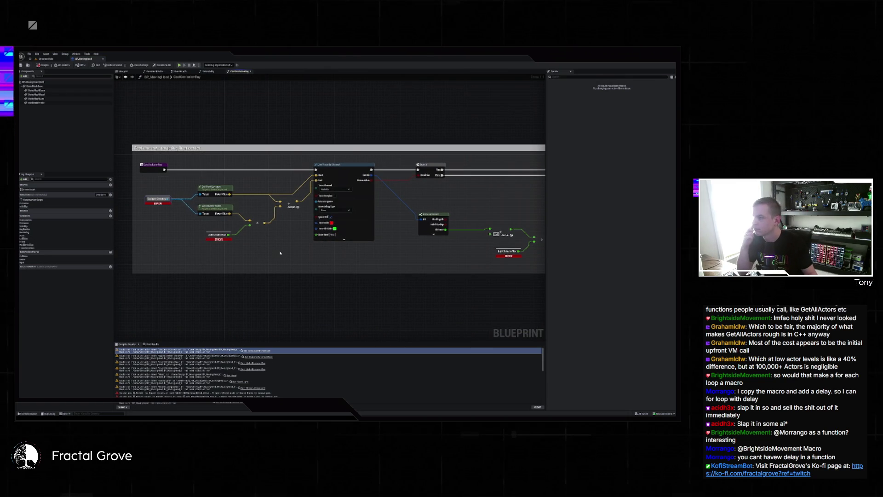
pyautogui.click(21, 256)
pyautogui.click(21, 269)
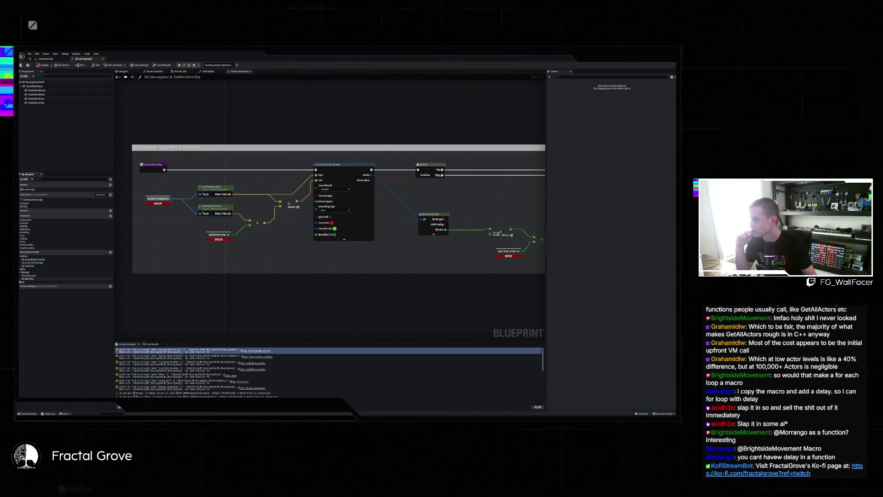
pyautogui.click(21, 282)
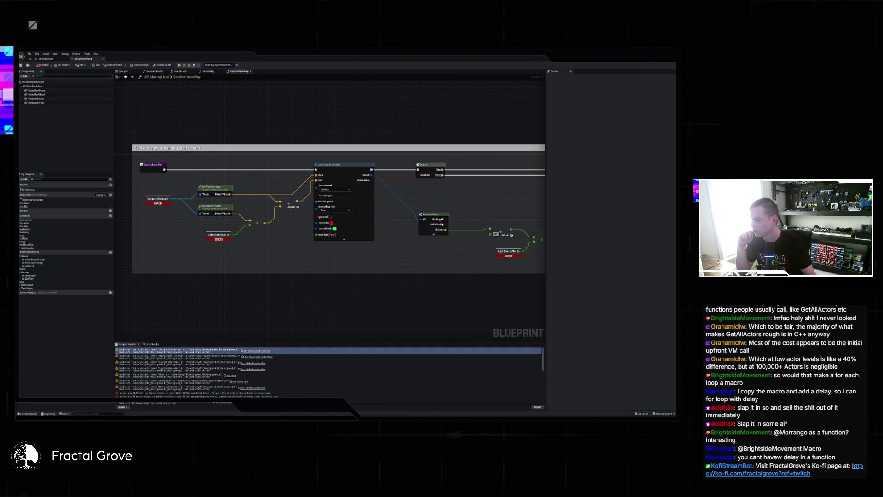
# Delete the broken Get nodes feeding MAX in SetVisibility and compile again
pyautogui.click(204, 393)
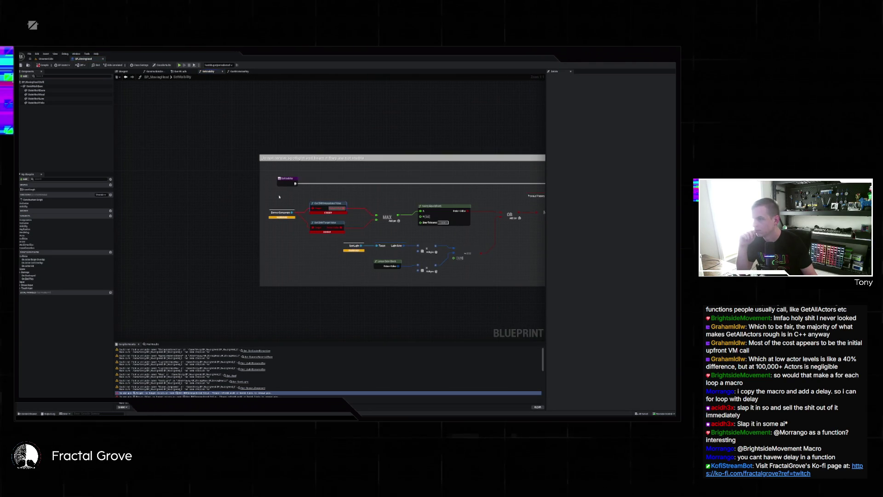
pyautogui.moveTo(341, 229); pyautogui.dragTo(339, 230)
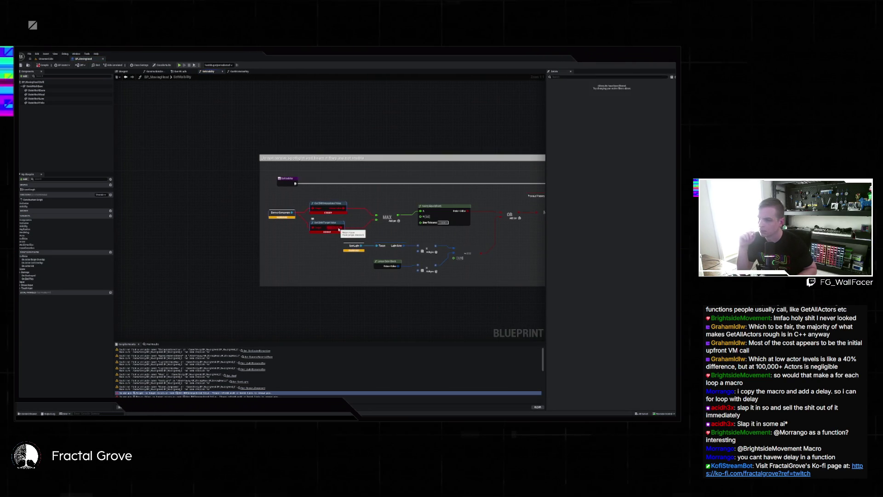
pyautogui.press('Delete')
pyautogui.click(40, 67)
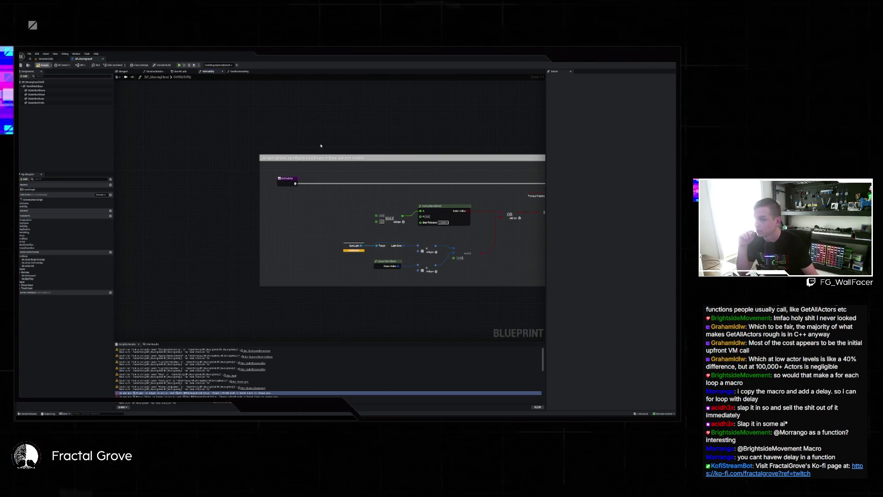
pyautogui.scroll(-2, 232, 165)
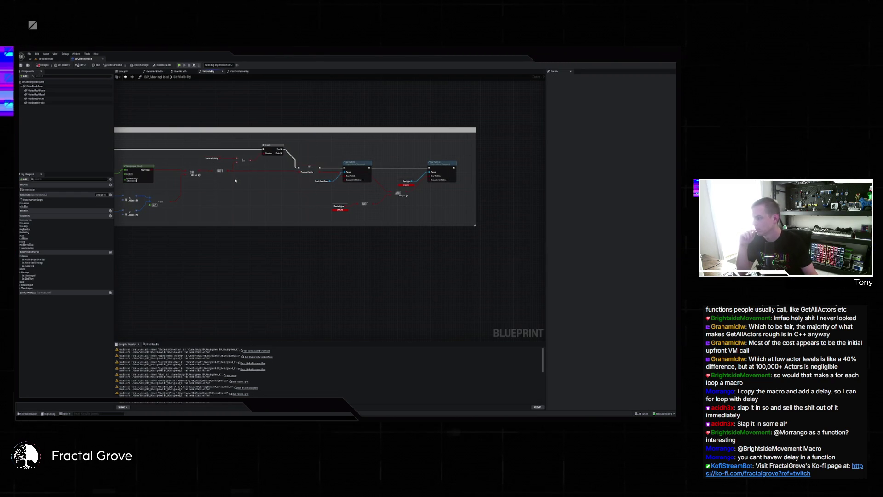
# Check the DMXFixtures folder, reselect the .uproject file, then start Play in Unreal
pyautogui.hotkey('alt', 'Tab')
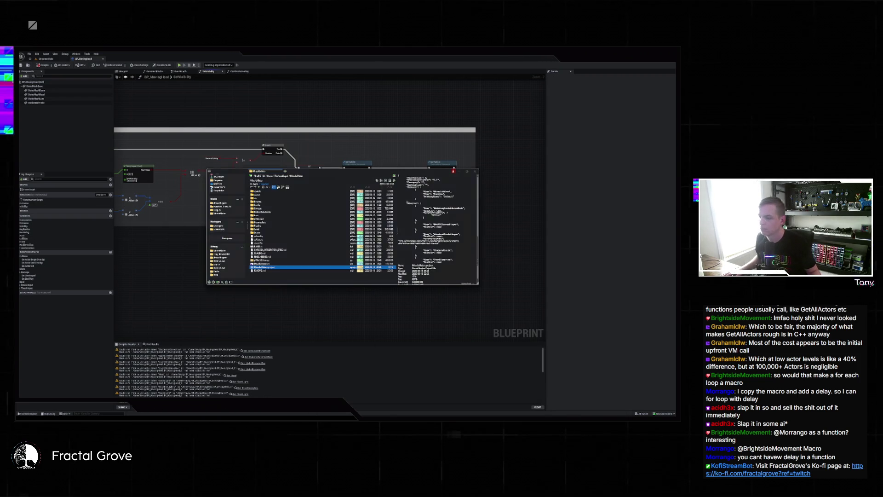
pyautogui.doubleClick(265, 266)
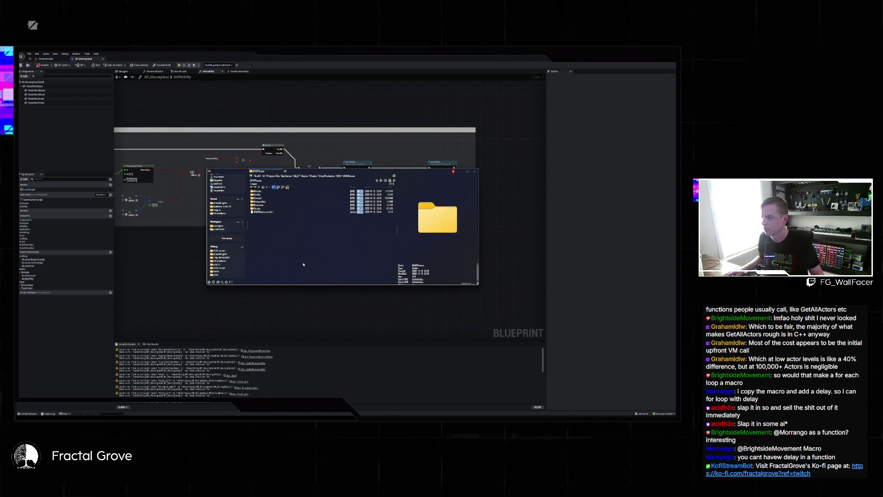
pyautogui.hotkey('alt', 'Left')
pyautogui.click(266, 229)
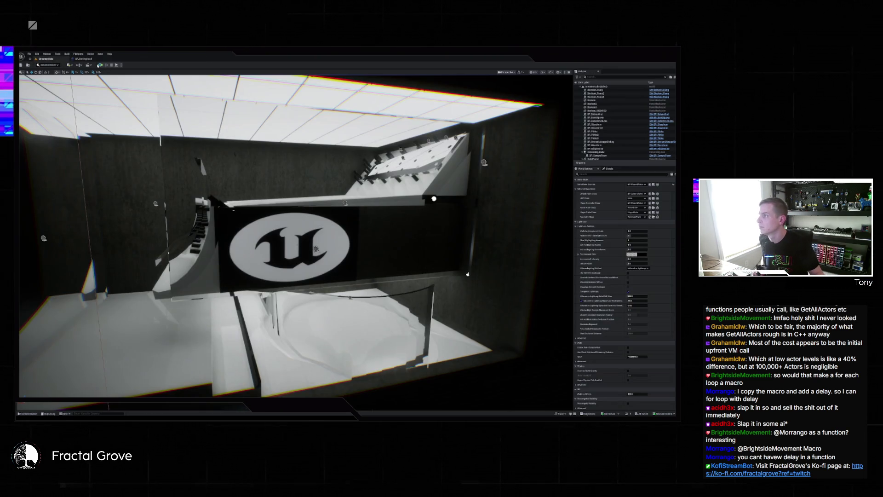
pyautogui.click(101, 65)
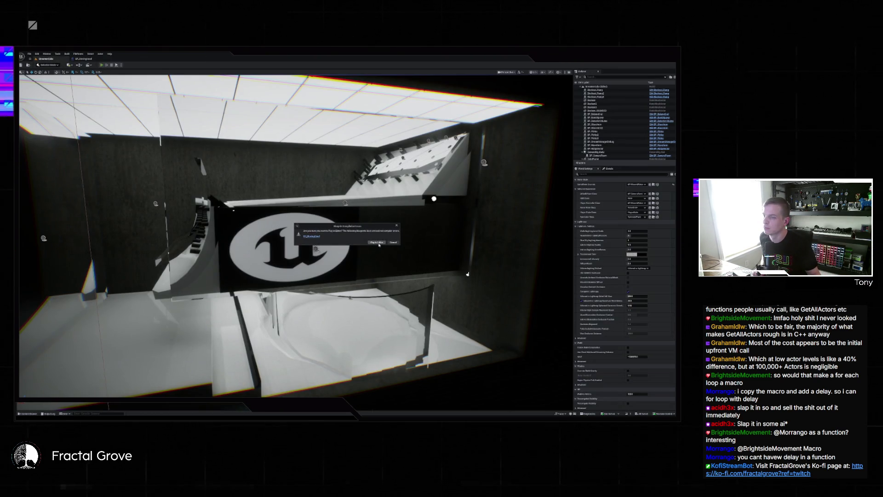
# Run the level despite the compilation errors and enlarge the game view to full screen
pyautogui.click(379, 243)
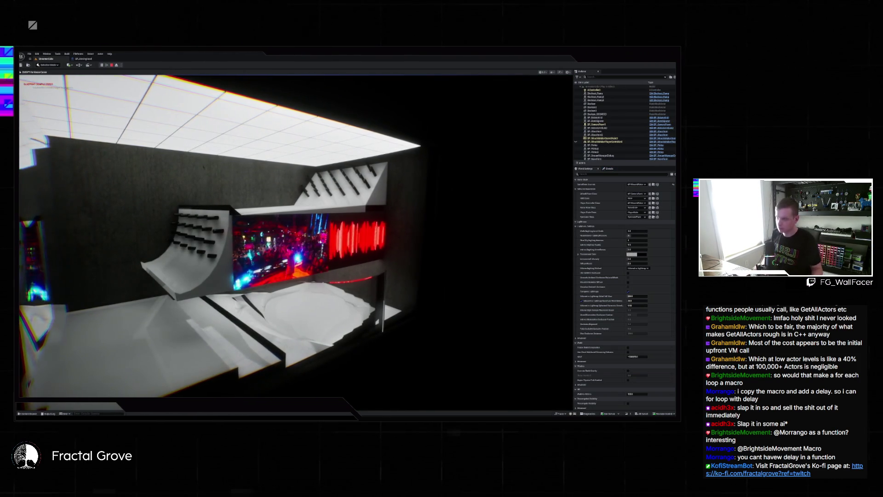
pyautogui.press('super')
pyautogui.press('super')
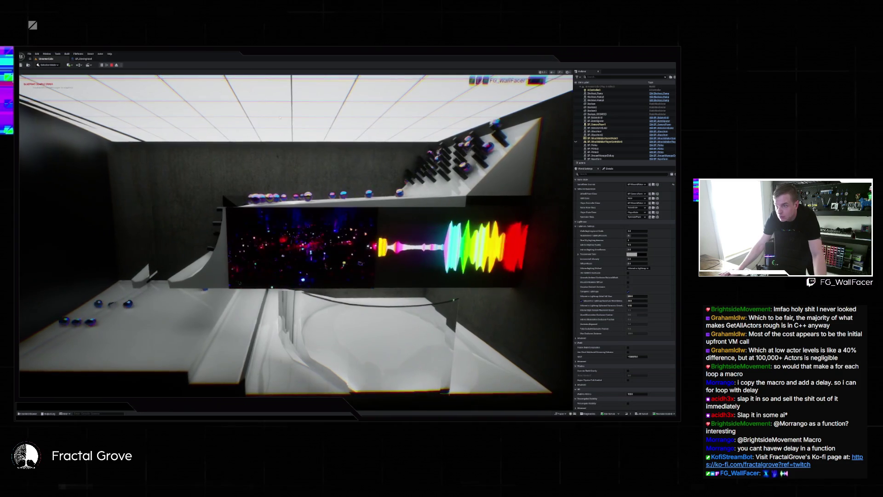
pyautogui.press('F11')
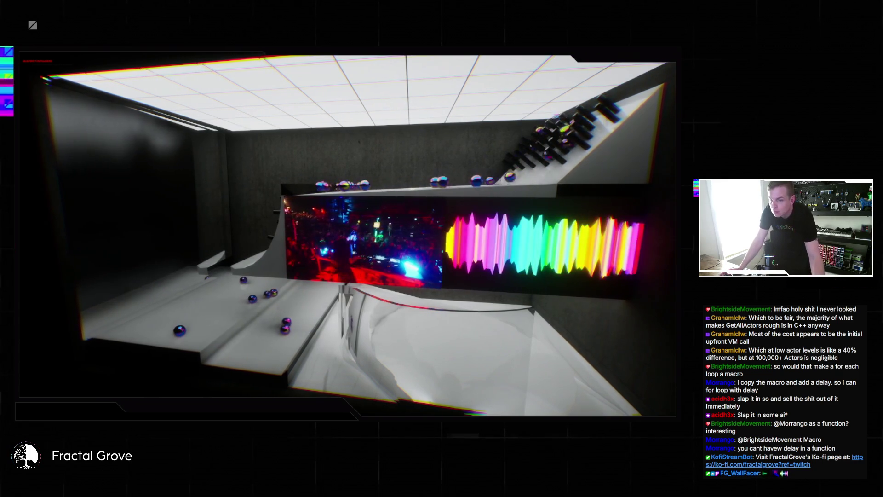
pyautogui.moveTo(424, 415)
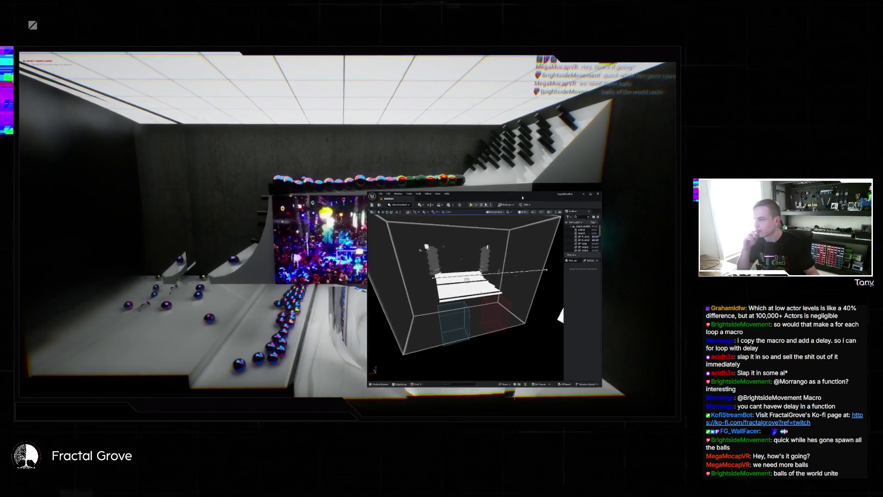
# Browse the Content Drawer into DMX Fixtures > LightFixtures and select the first fixture asset
pyautogui.click(377, 391)
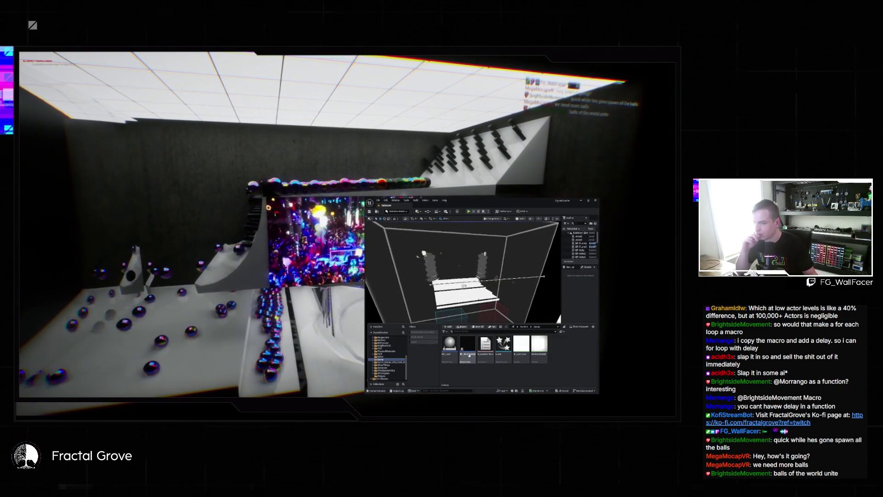
pyautogui.moveTo(465, 351)
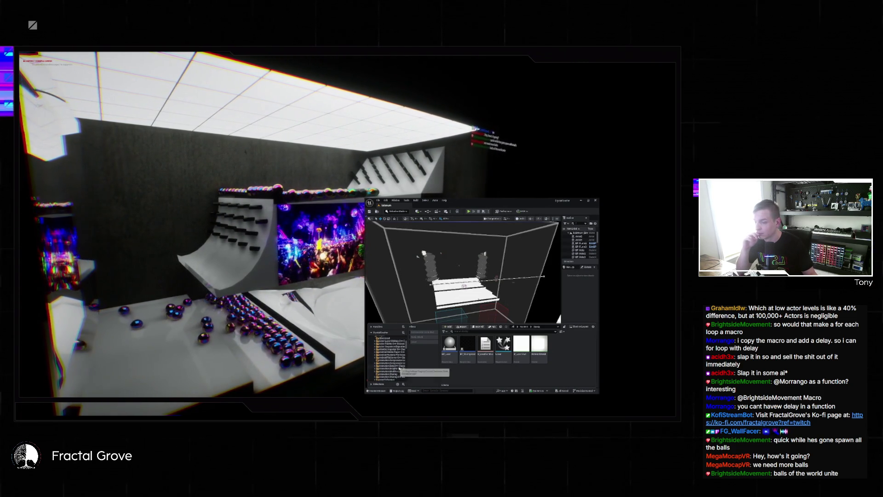
pyautogui.scroll(-3, 403, 371)
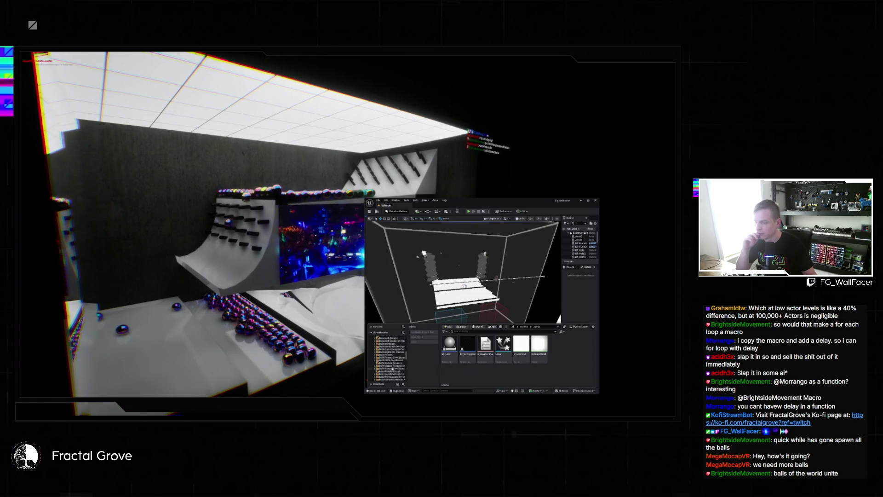
pyautogui.scroll(3, 393, 366)
pyautogui.click(394, 350)
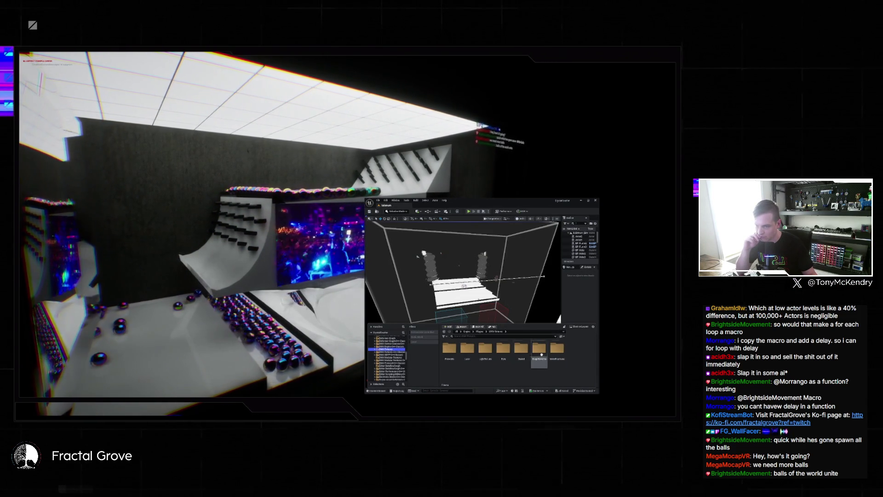
pyautogui.doubleClick(556, 351)
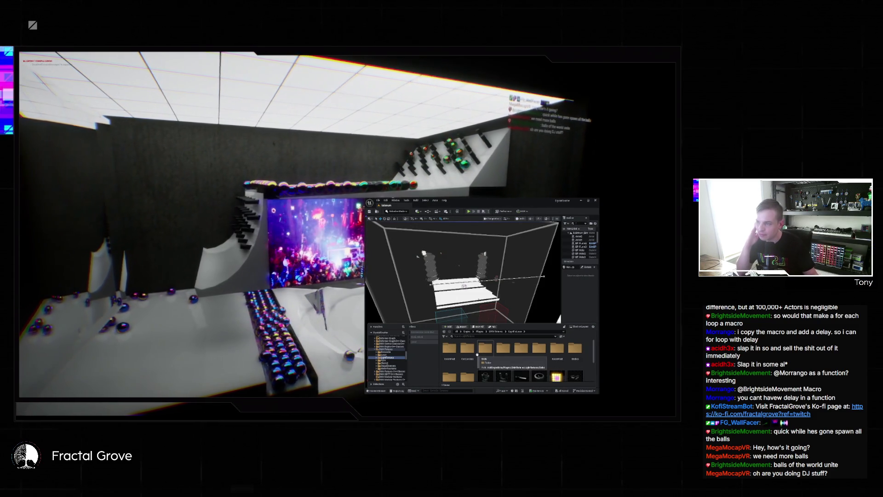
pyautogui.scroll(-1, 478, 356)
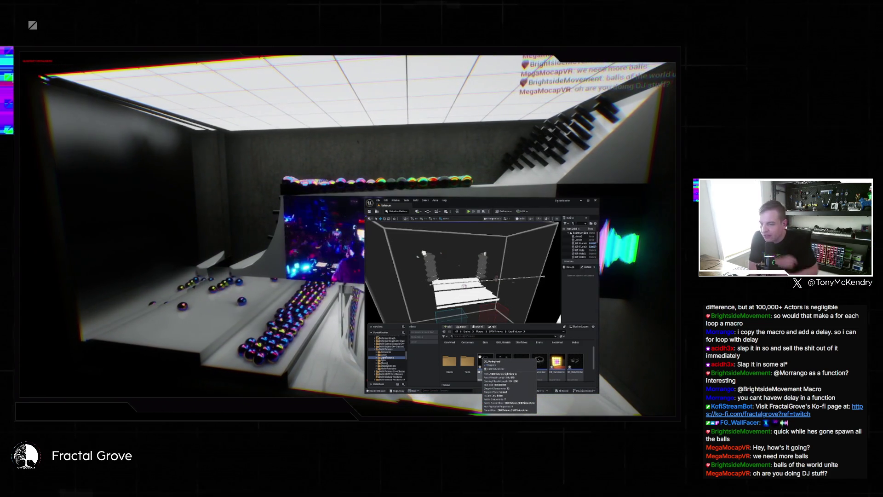
pyautogui.click(479, 358)
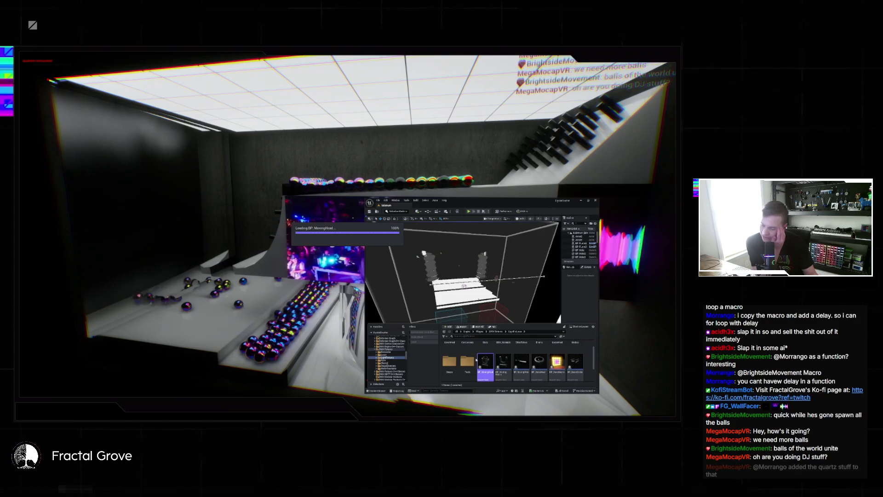
# Open BP_MovingHead in the Blueprint editor and look through its graph
pyautogui.doubleClick(485, 361)
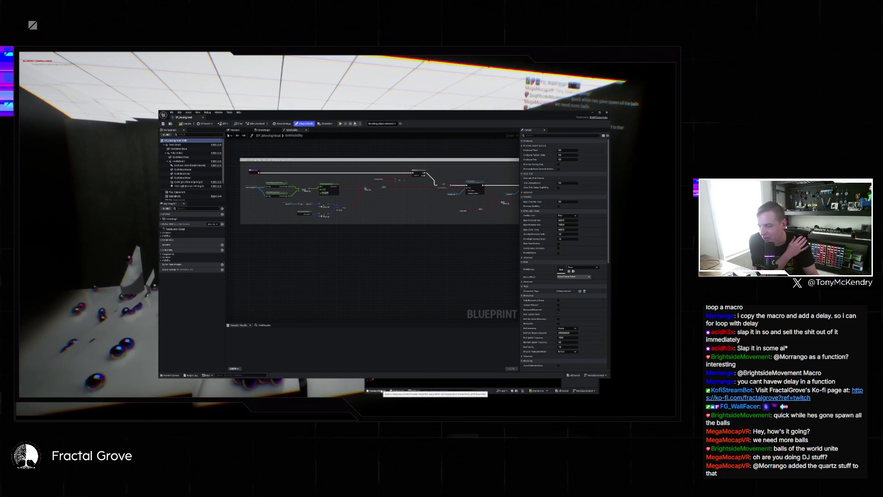
pyautogui.scroll(-3, 181, 195)
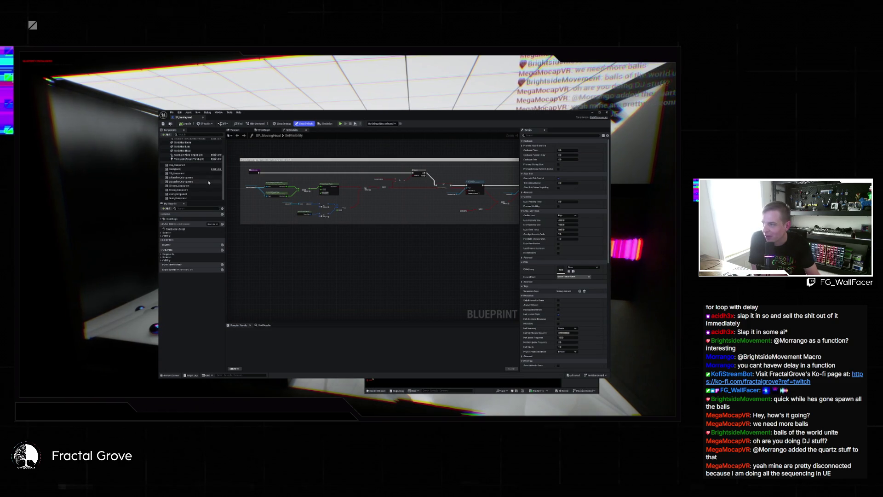
pyautogui.click(180, 113)
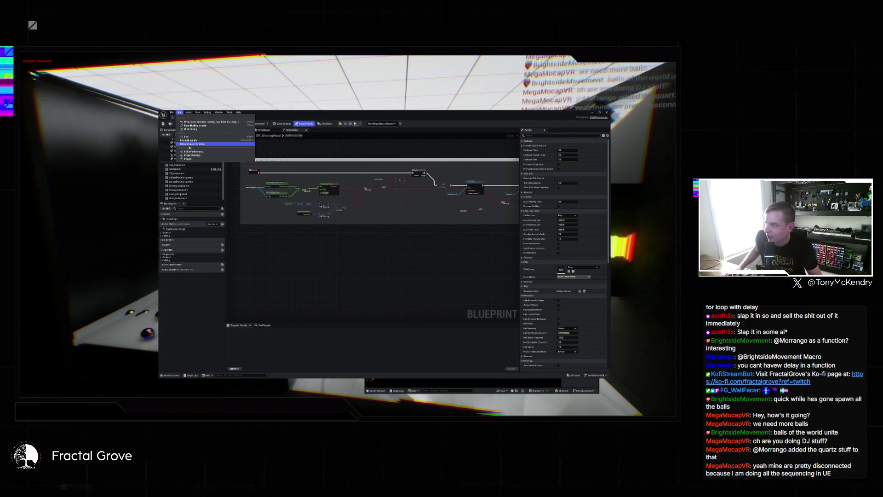
# Set the editor's Application Scale to 2.0 in Editor Preferences
pyautogui.click(191, 155)
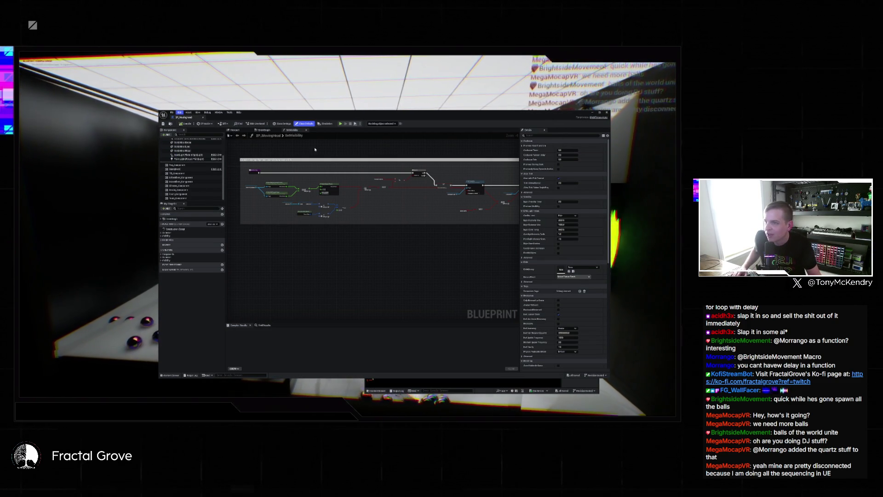
pyautogui.click(180, 113)
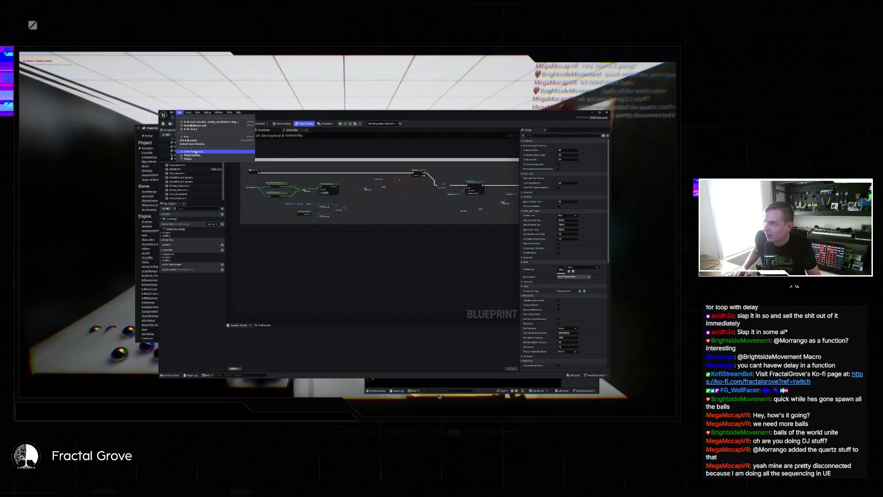
pyautogui.click(195, 152)
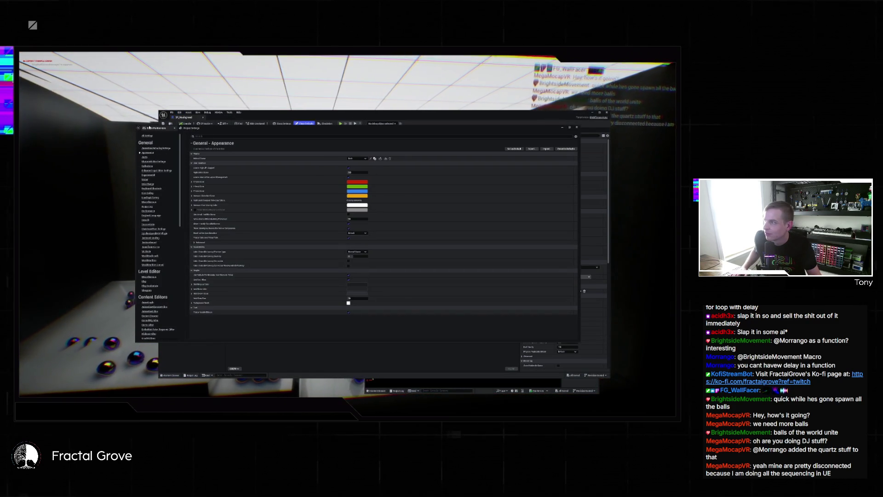
pyautogui.click(357, 172)
pyautogui.write('2')
pyautogui.press('Return')
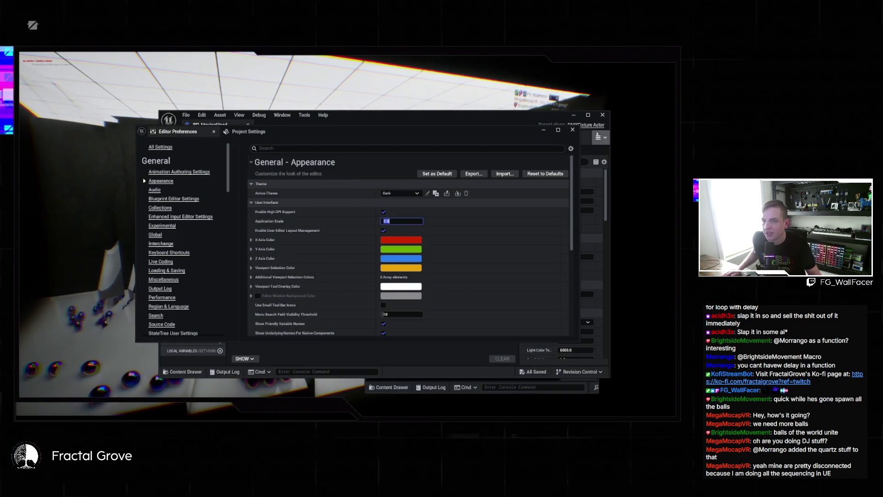
pyautogui.click(572, 129)
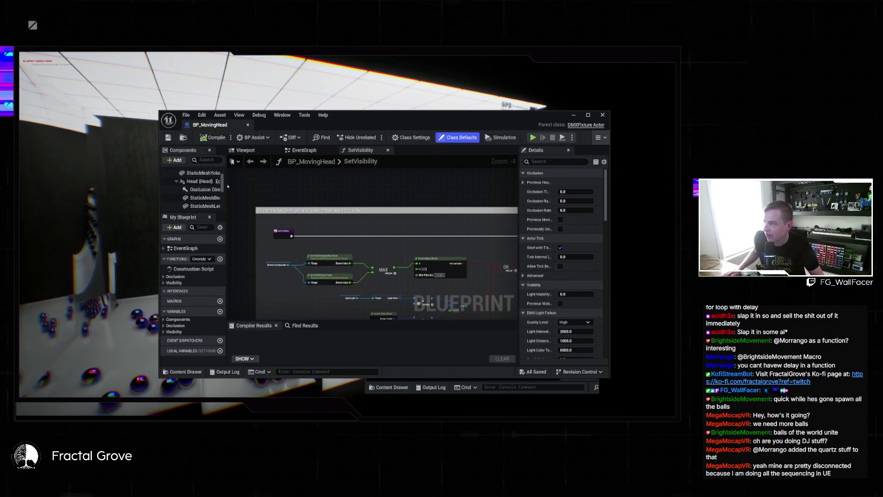
pyautogui.moveTo(227, 186); pyautogui.dragTo(373, 189)
# Maximize the Blueprint editor and inspect the ColorWheel, GoboWheel, Dimmer, Strobe, Zoom and Pan components
pyautogui.scroll(-5, 255, 193)
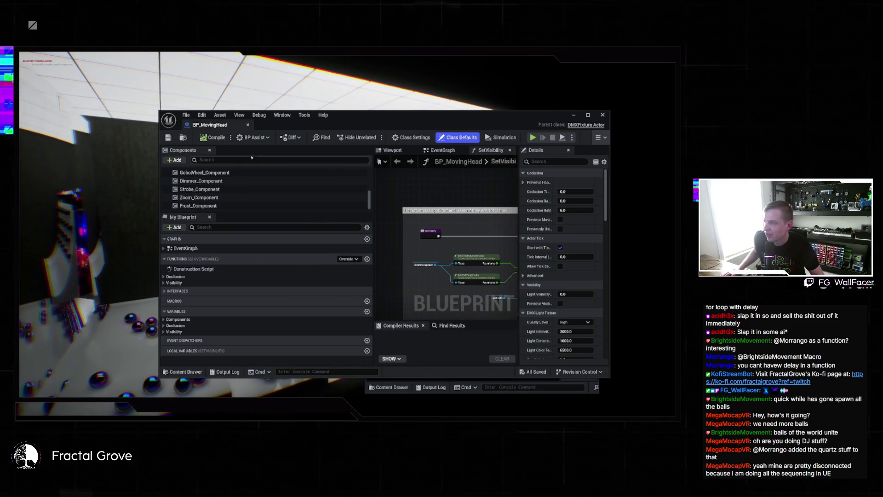
pyautogui.doubleClick(460, 115)
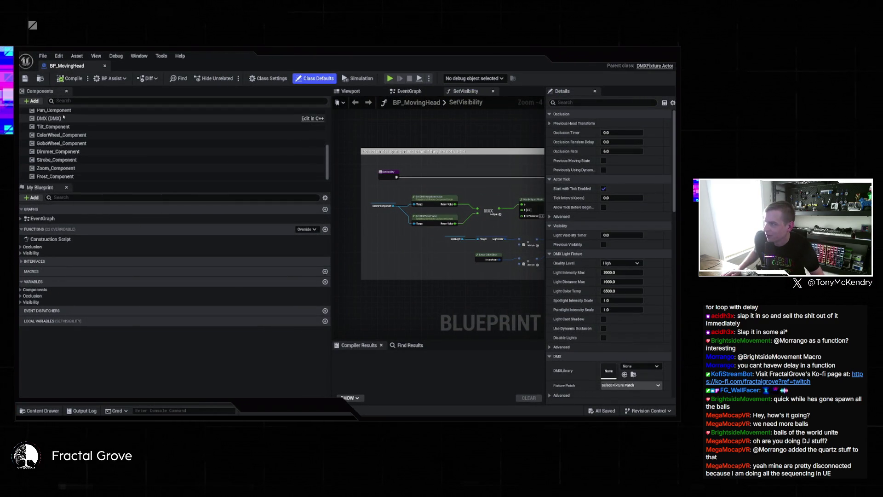
pyautogui.click(65, 136)
pyautogui.click(65, 143)
pyautogui.click(65, 152)
pyautogui.click(66, 160)
pyautogui.click(66, 168)
pyautogui.click(68, 177)
pyautogui.scroll(2, 85, 163)
pyautogui.click(85, 143)
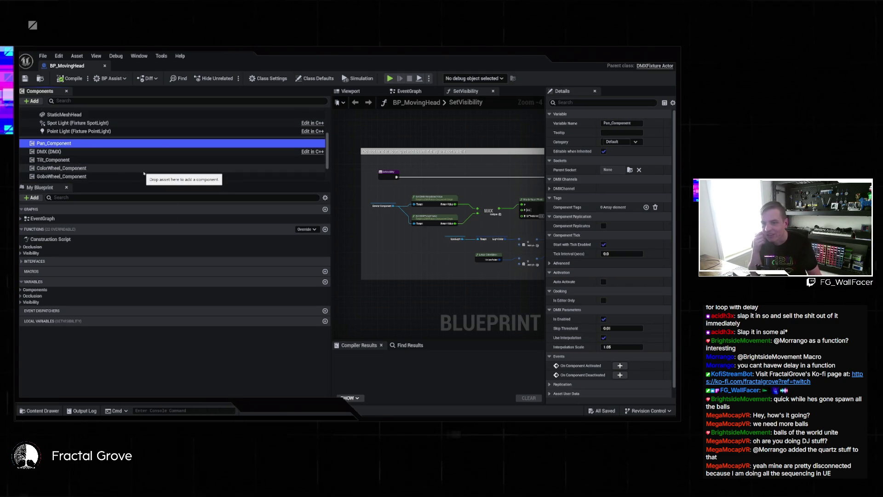
pyautogui.scroll(-2, 99, 167)
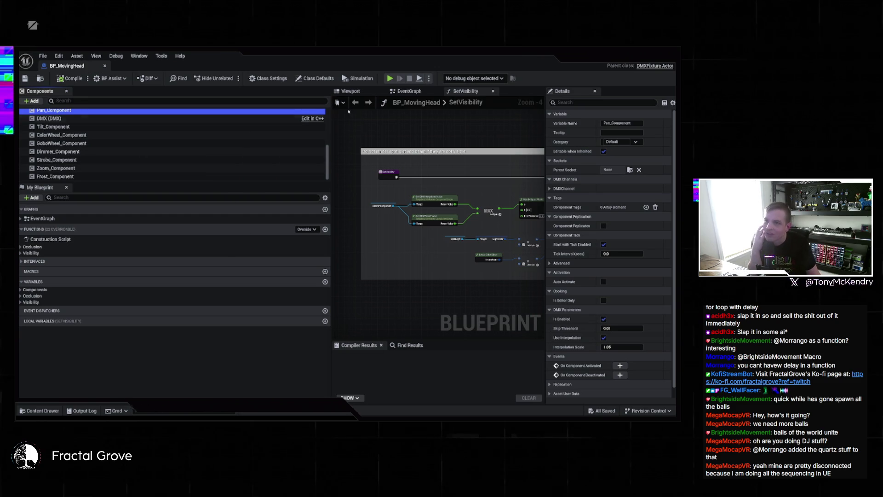
# Restore the window, widen the panels, check the SpotLight variable and view BP_MovingHead's class defaults
pyautogui.moveTo(331, 127); pyautogui.dragTo(179, 129)
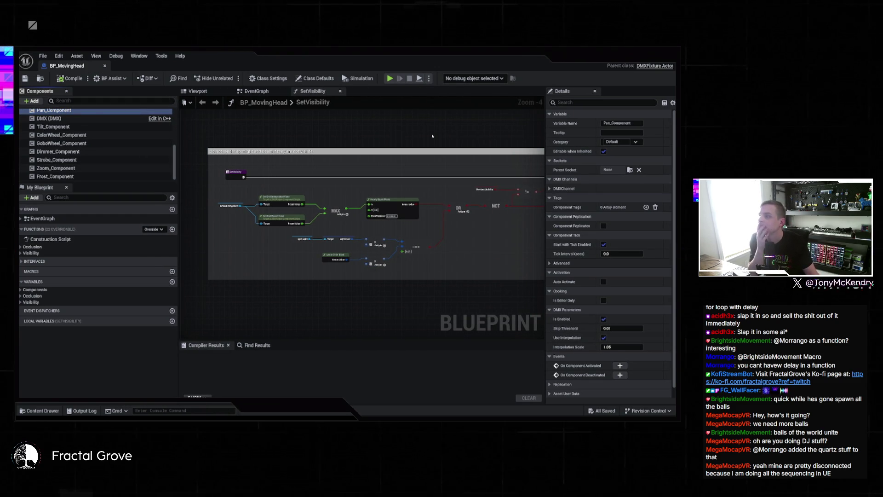
pyautogui.press('super+Down')
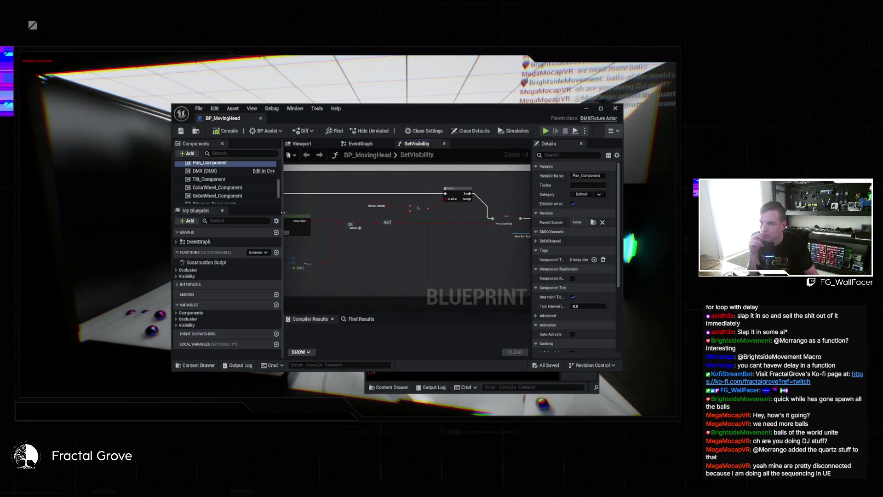
pyautogui.click(380, 219)
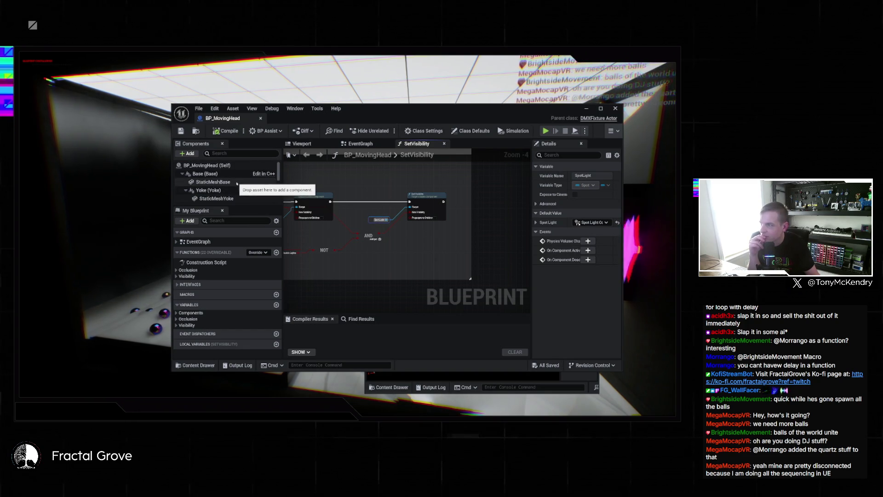
pyautogui.moveTo(221, 206)
pyautogui.mouseDown()
pyautogui.moveTo(220, 310)
pyautogui.moveTo(221, 275)
pyautogui.mouseUp()
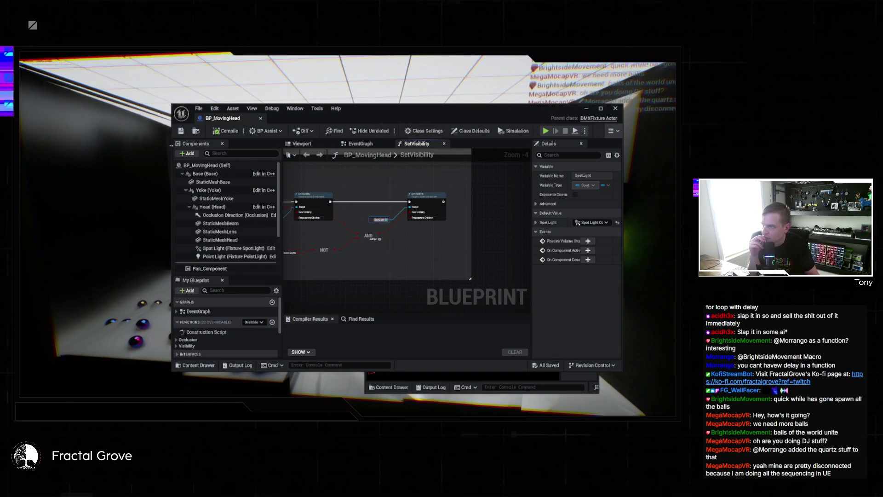
pyautogui.click(206, 166)
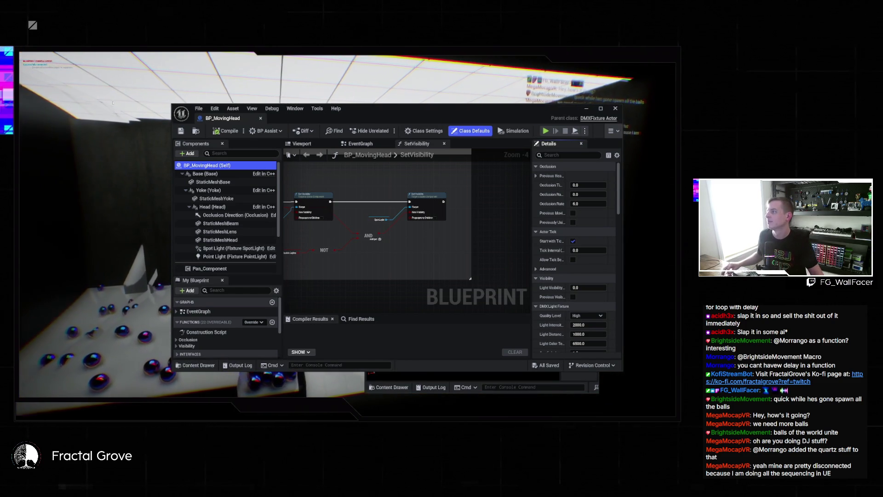
# Stop the play session, delete the selected blueprint asset, and restart Play in Editor
pyautogui.press('F11')
pyautogui.press('super')
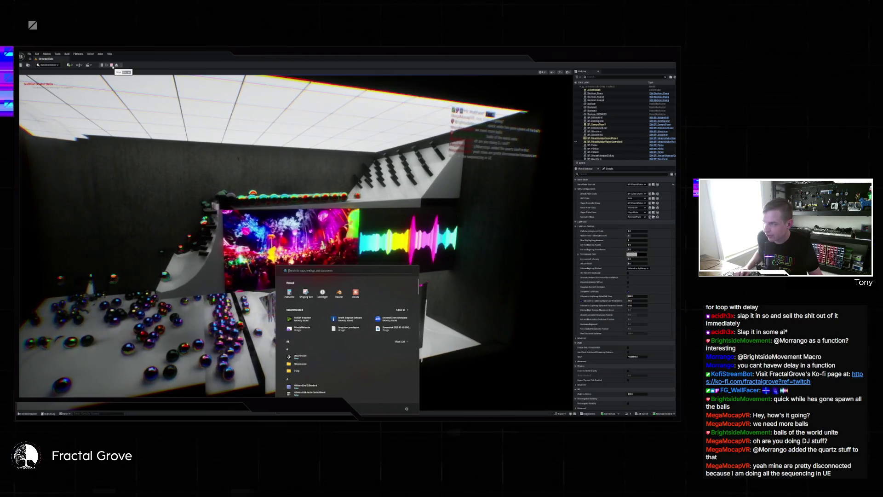
pyautogui.click(112, 66)
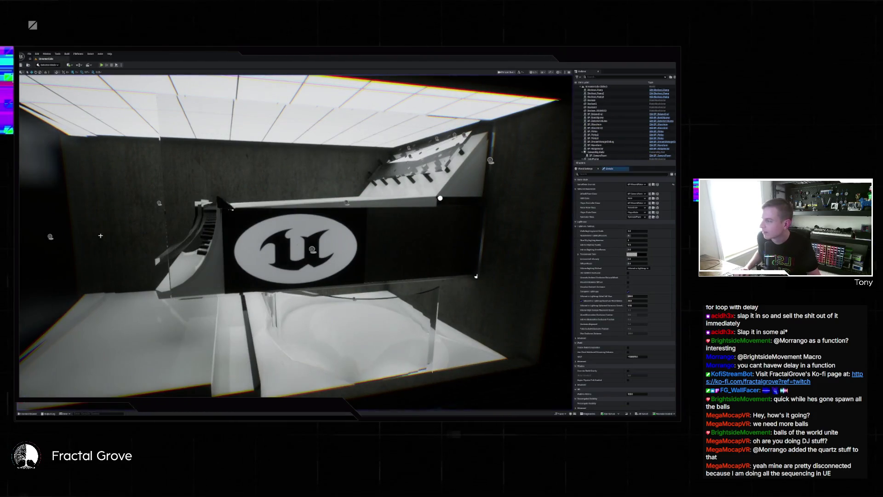
pyautogui.hotkey('ctrl', 'space')
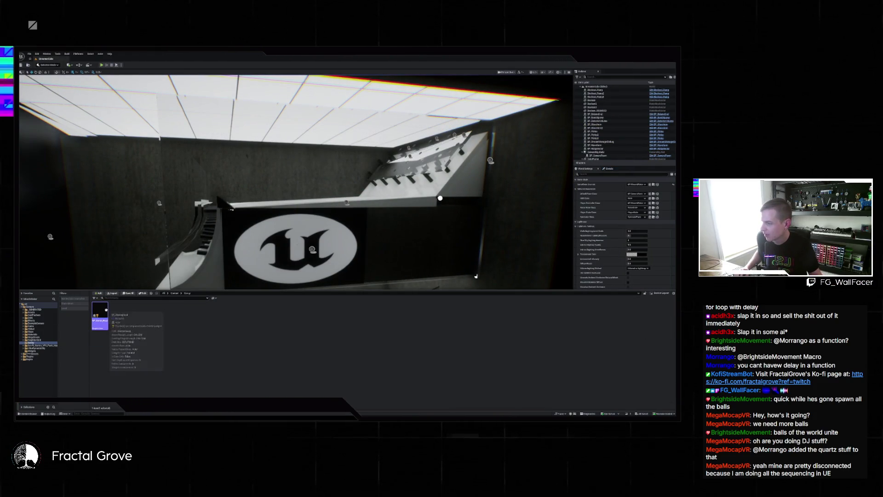
pyautogui.press('Delete')
pyautogui.click(347, 292)
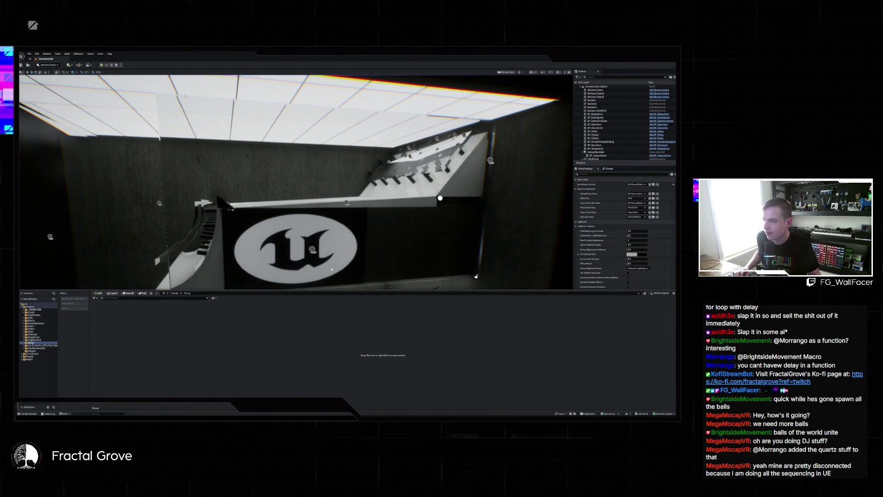
pyautogui.click(103, 66)
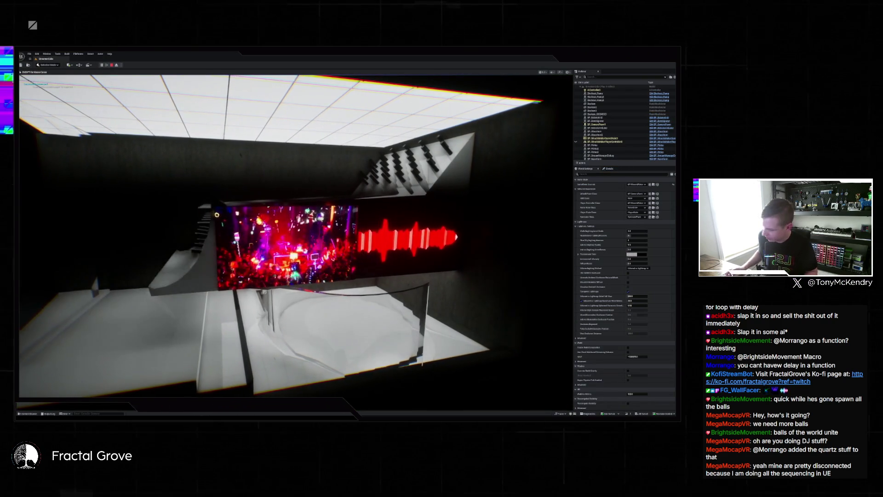
# Enlarge and reposition the level editor, then open the Savoy BP_MovingHead Blueprint
pyautogui.press('super')
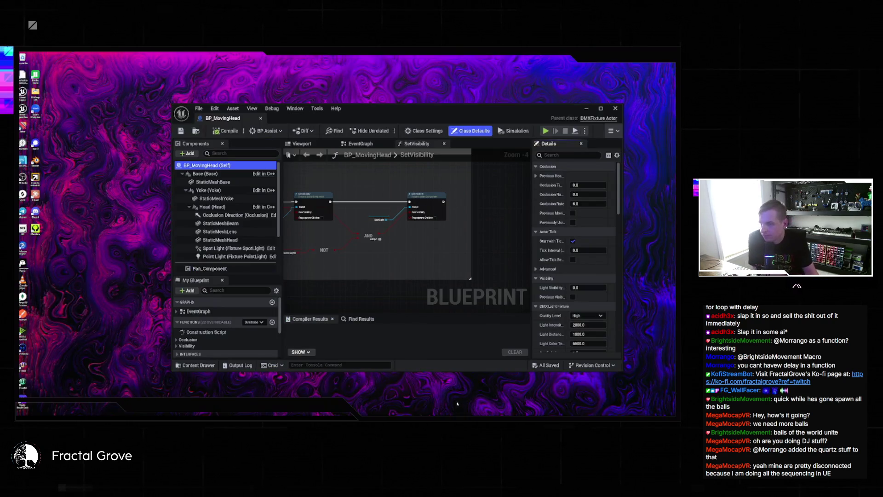
pyautogui.click(425, 401)
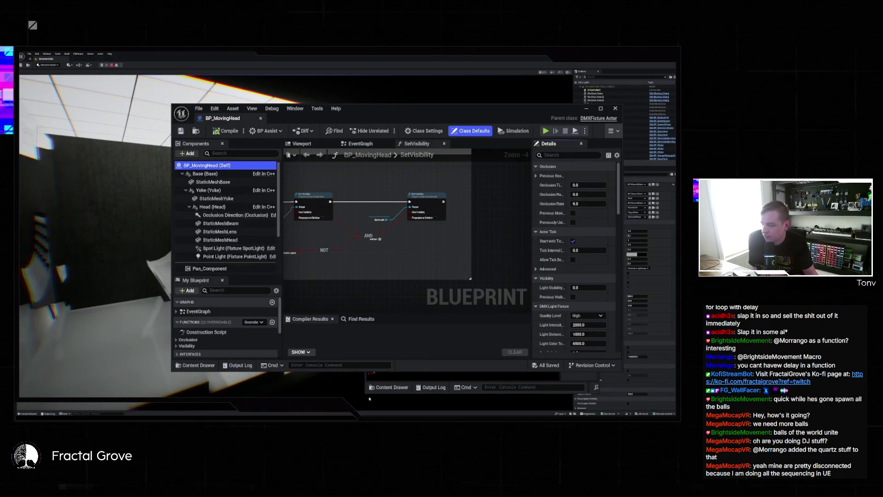
pyautogui.click(460, 387)
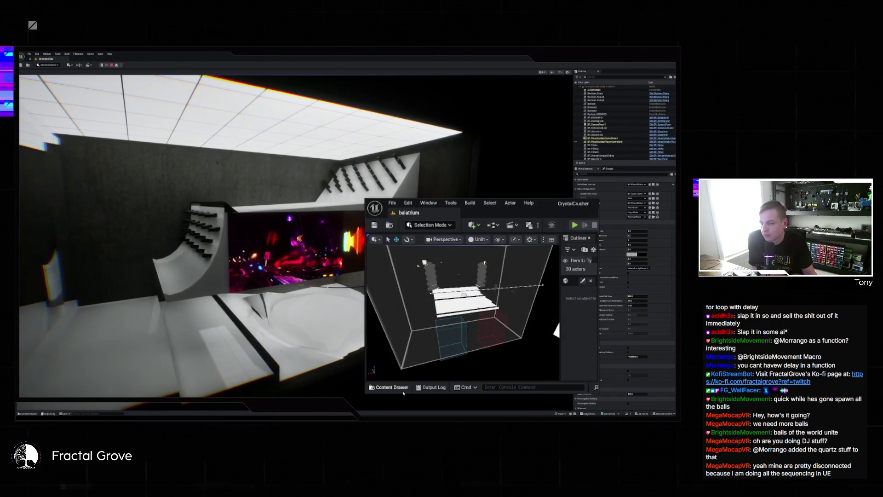
pyautogui.click(389, 386)
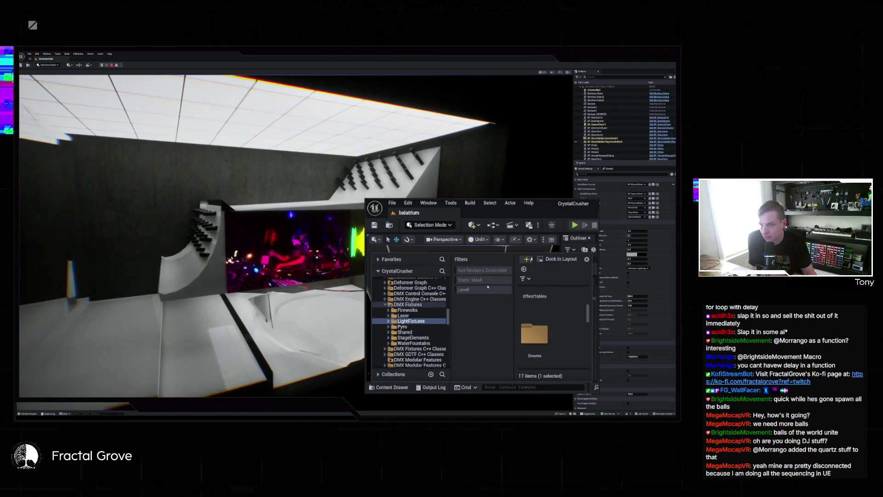
pyautogui.moveTo(364, 224); pyautogui.dragTo(206, 224)
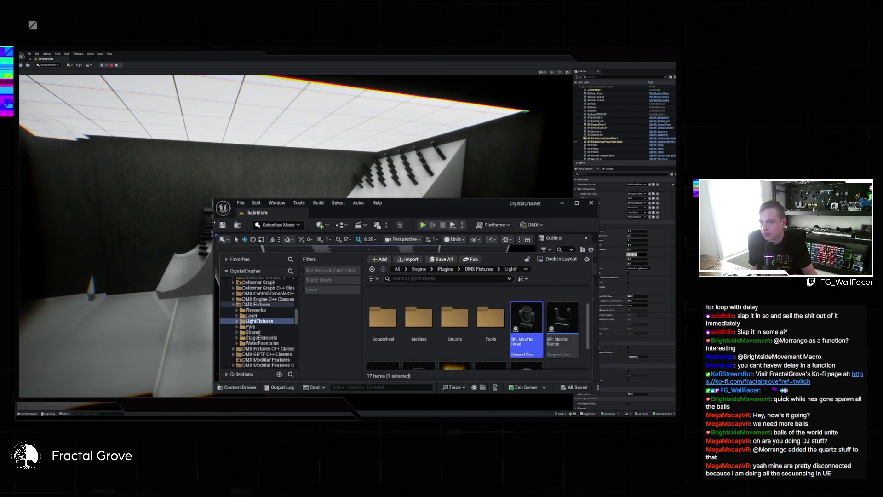
pyautogui.moveTo(447, 207); pyautogui.dragTo(490, 189)
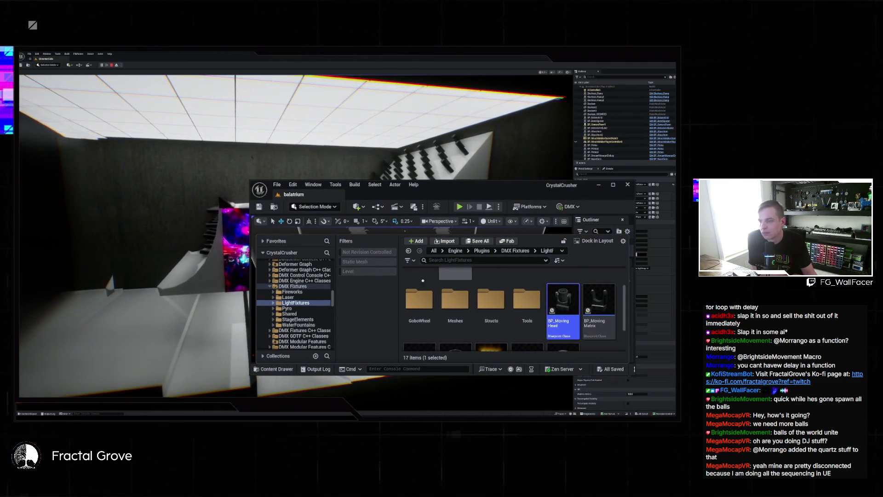
pyautogui.scroll(5, 309, 311)
pyautogui.scroll(-10, 309, 311)
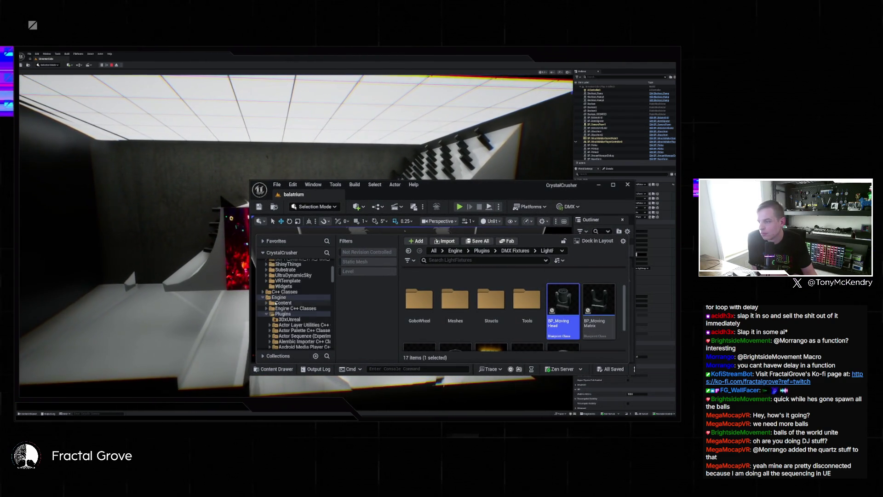
pyautogui.click(281, 341)
pyautogui.doubleClick(460, 309)
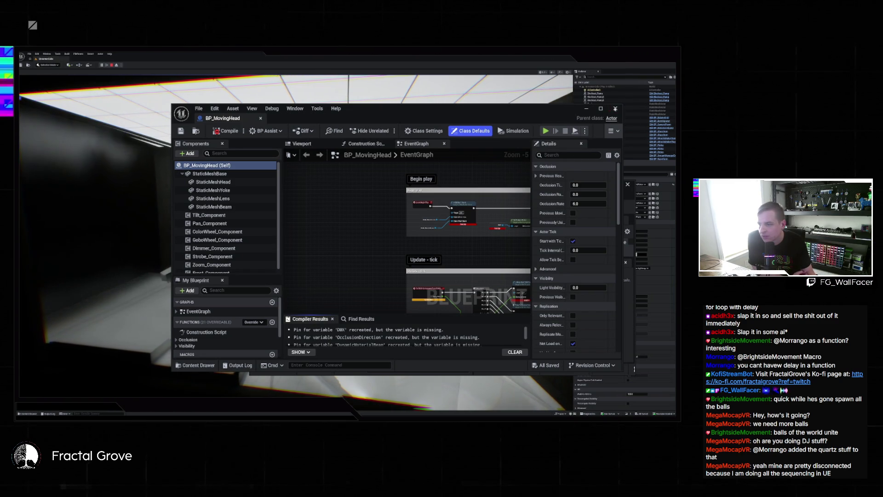
# Open the plugin's BP_MovingHead from DMX Fixtures > LightFixtures and select its Base component
pyautogui.hotkey('alt', 'Tab')
pyautogui.hotkey('ctrl', 'space')
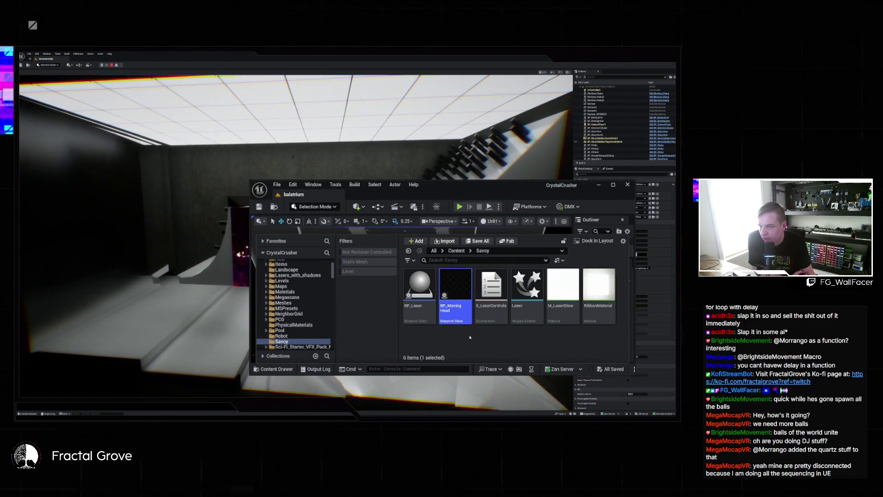
pyautogui.click(469, 337)
pyautogui.hotkey('alt', 'Left')
pyautogui.doubleClick(493, 309)
pyautogui.doubleClick(563, 290)
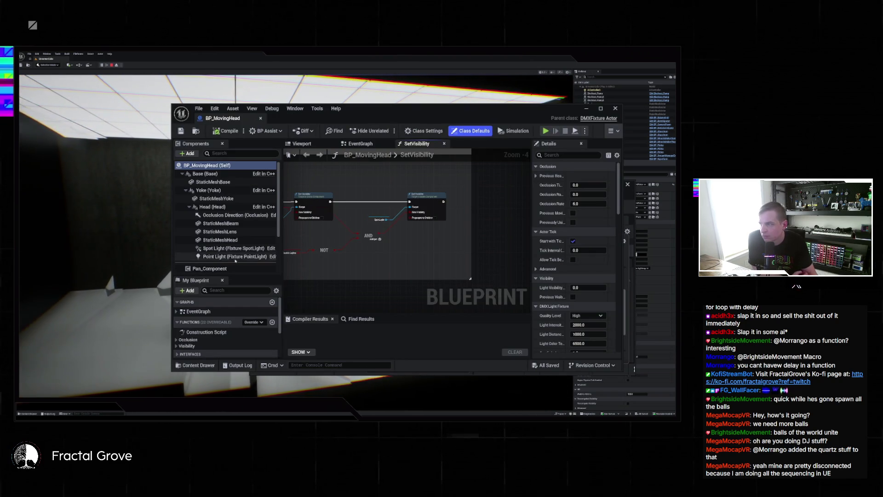
pyautogui.click(206, 174)
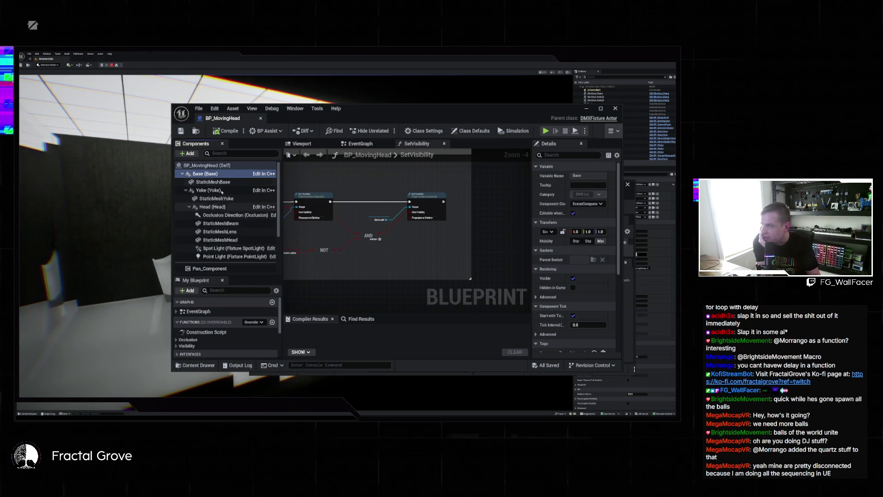
# Inspect the StaticMeshBase, Head and StaticMeshYoke components, then switch to the Claude chat
pyautogui.moveTo(210, 174)
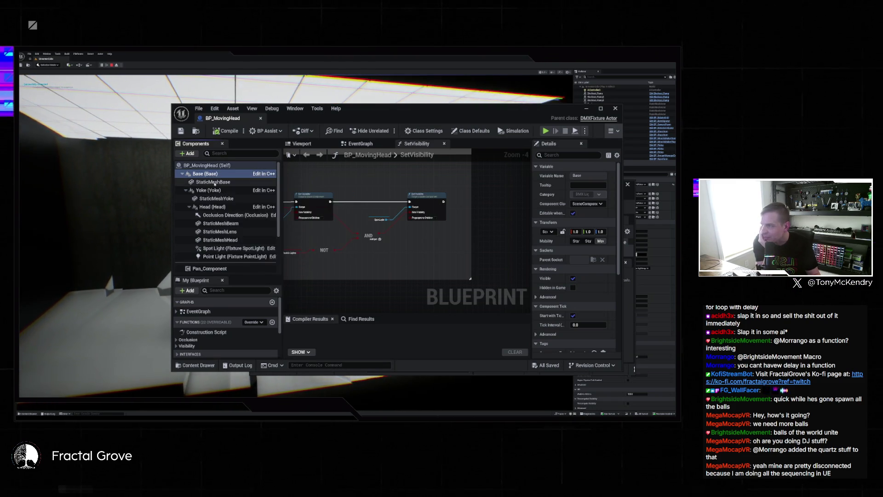
pyautogui.click(215, 183)
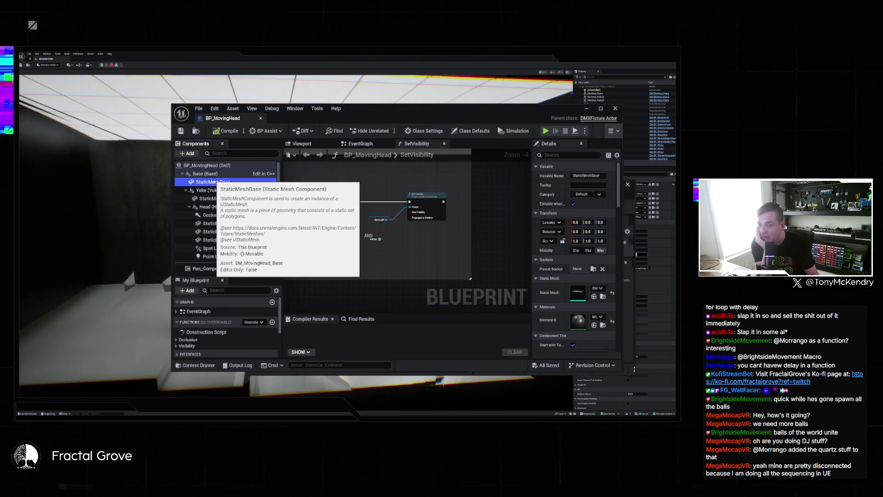
pyautogui.click(212, 206)
pyautogui.click(214, 198)
pyautogui.scroll(-2, 218, 201)
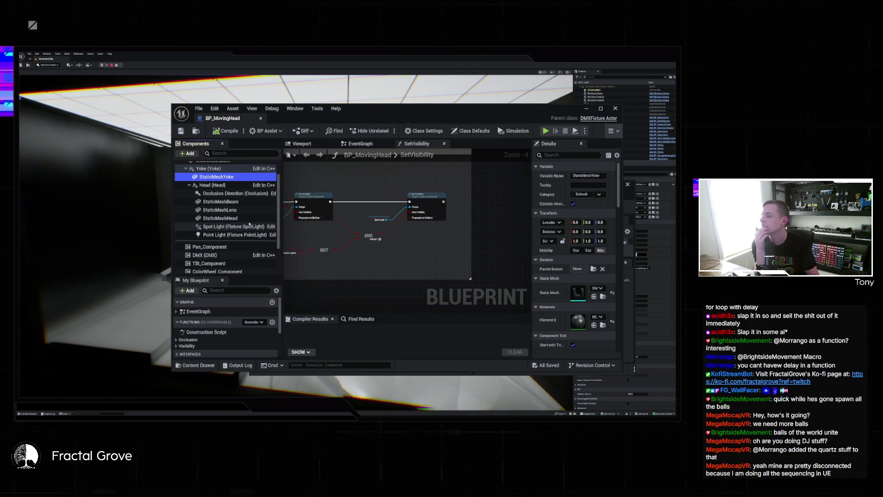
pyautogui.scroll(2, 245, 229)
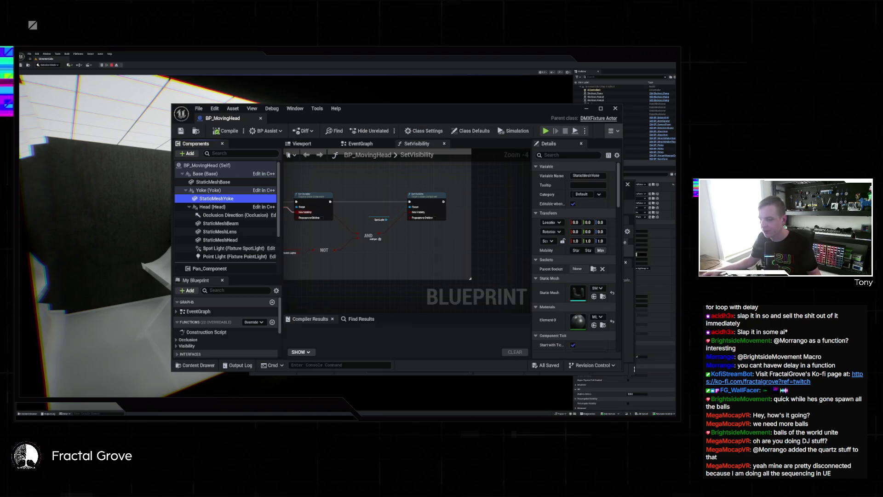
pyautogui.hotkey('alt', 'Tab')
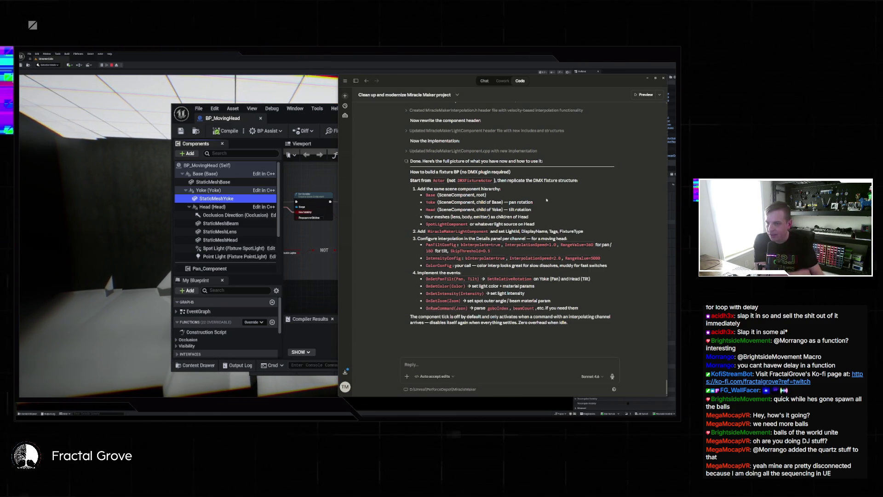
# Select MiracleMakerLightComponent in Claude's reply, then return to the BP_MovingHead Blueprint editor
pyautogui.doubleClick(457, 231)
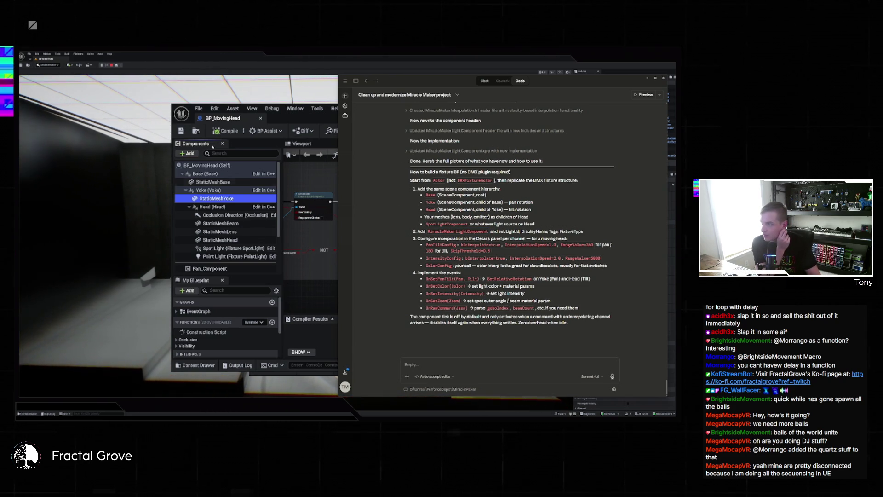
pyautogui.click(285, 119)
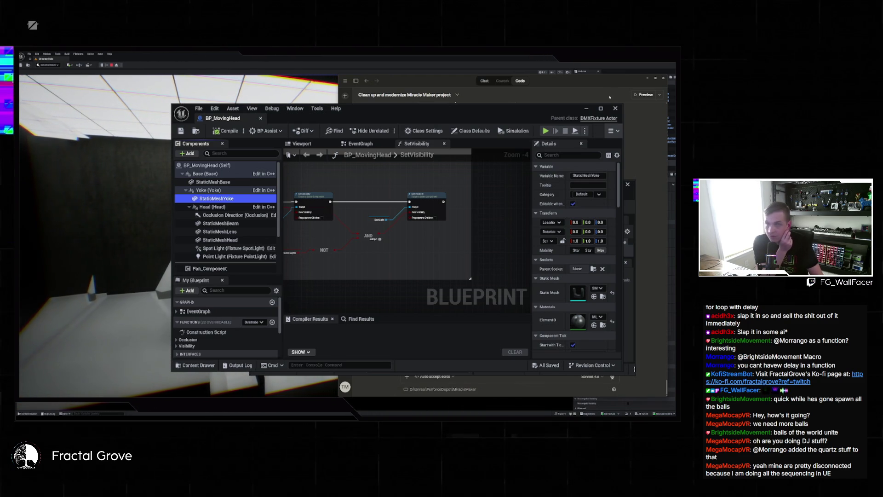
pyautogui.hotkey('ctrl', 'b')
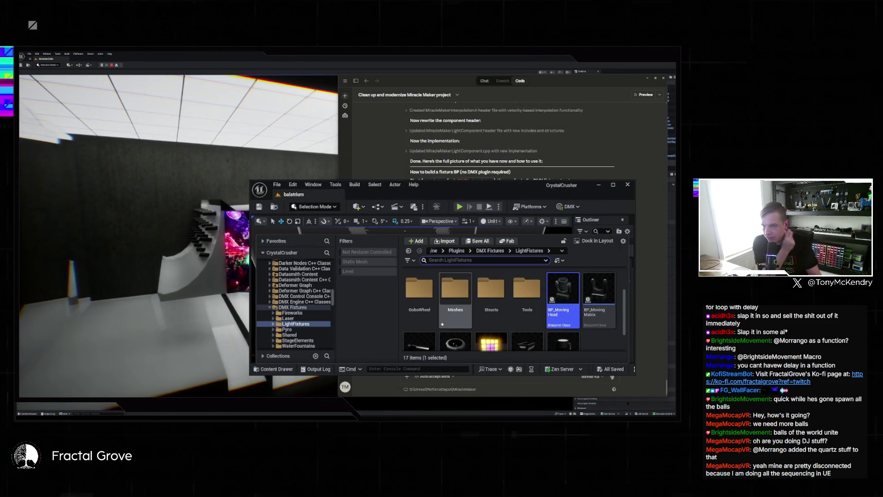
# Open BP_StaticStrobe, inspect its Head component, and close it
pyautogui.scroll(-1, 456, 317)
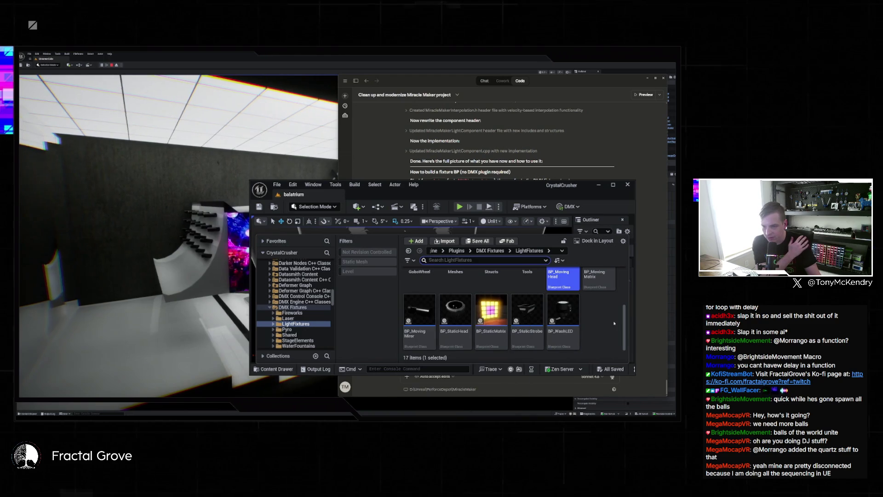
pyautogui.scroll(1, 611, 324)
pyautogui.scroll(-1, 606, 326)
pyautogui.doubleClick(527, 313)
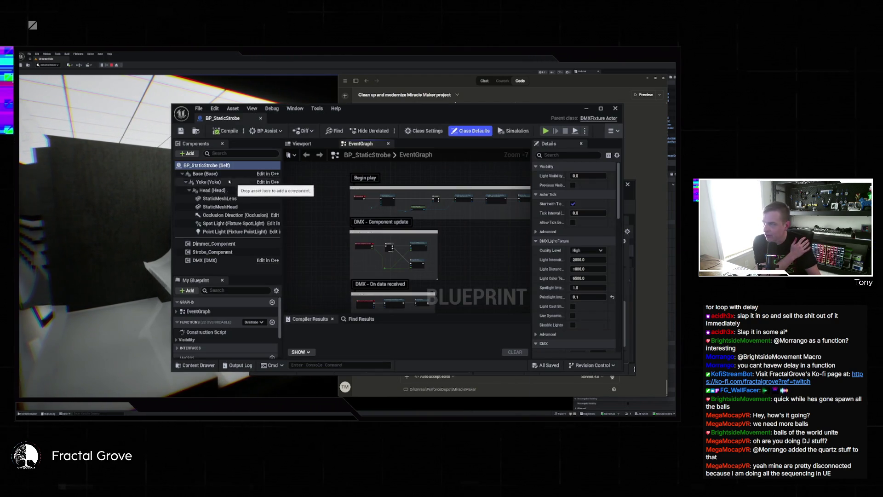
pyautogui.click(216, 190)
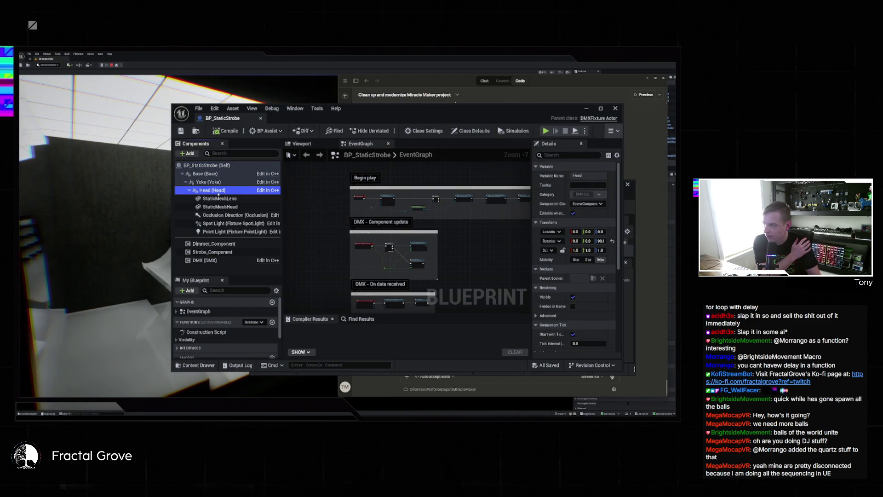
pyautogui.click(261, 118)
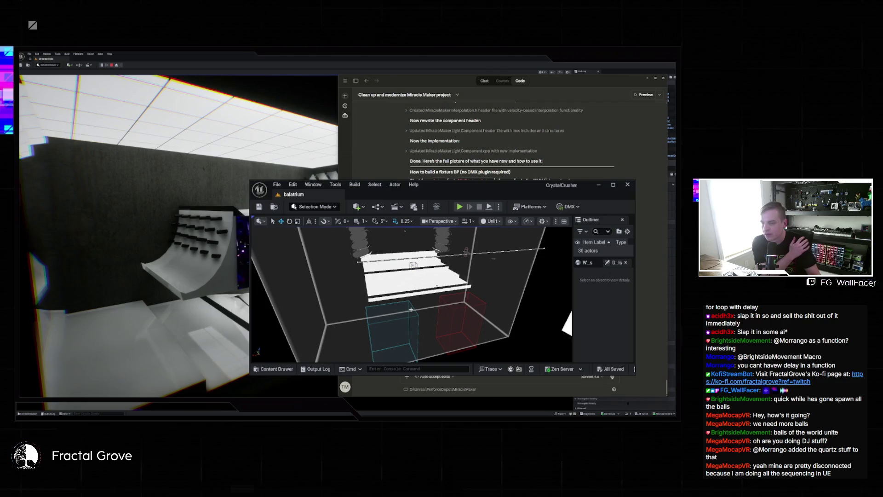
# Open BP_LaserModule from the DMX Fixtures Laser folder, inspect its root component, and close it
pyautogui.hotkey('ctrl', 'space')
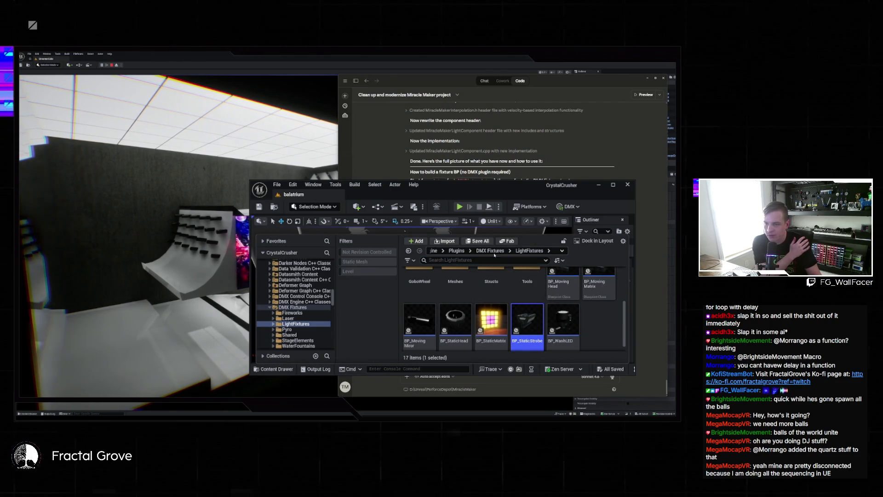
pyautogui.press('Escape')
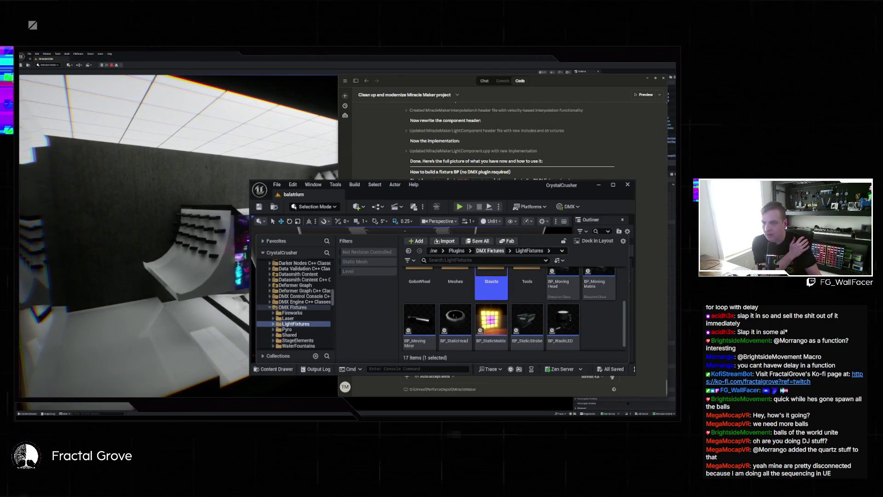
pyautogui.hotkey('alt', 'Up')
pyautogui.scroll(2, 510, 293)
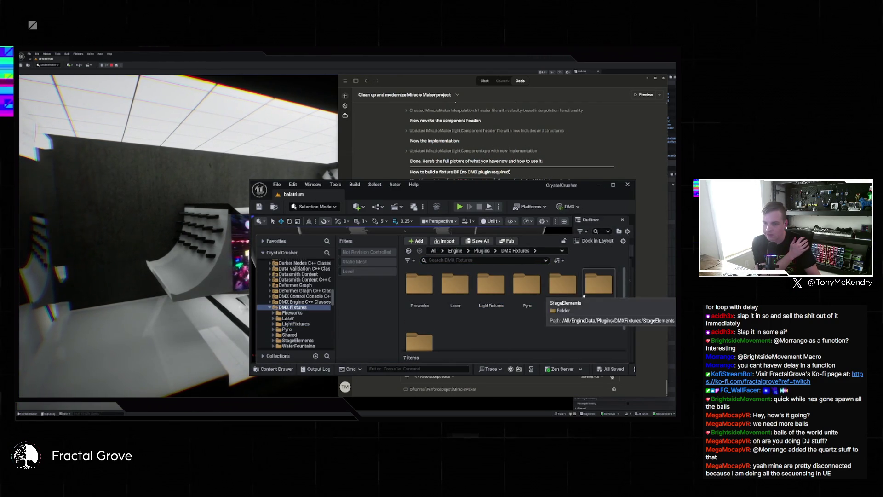
pyautogui.doubleClick(456, 283)
pyautogui.click(494, 293)
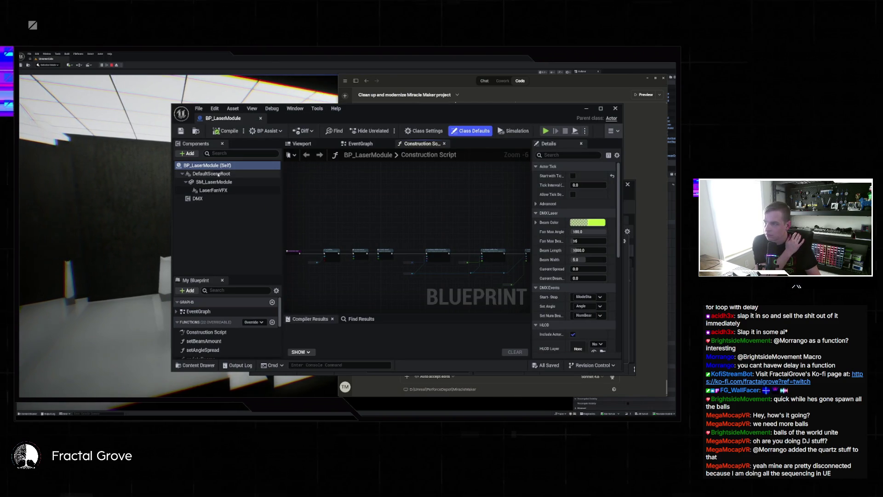
pyautogui.click(188, 146)
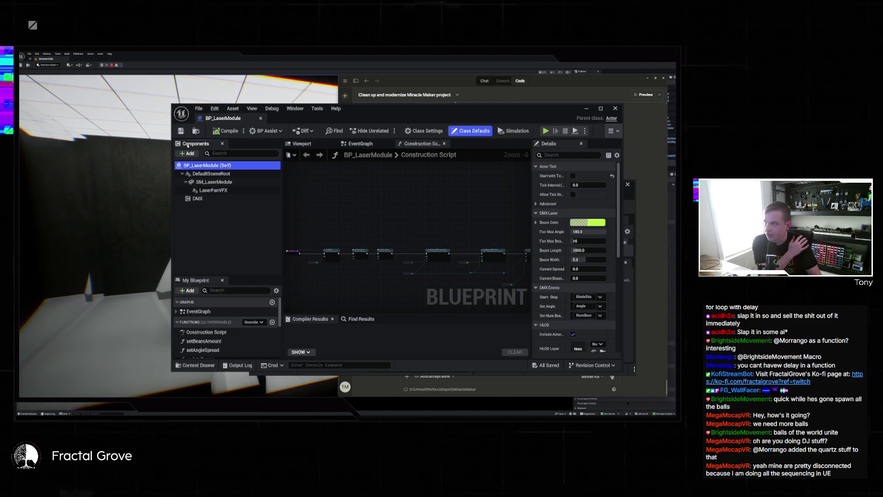
pyautogui.click(261, 118)
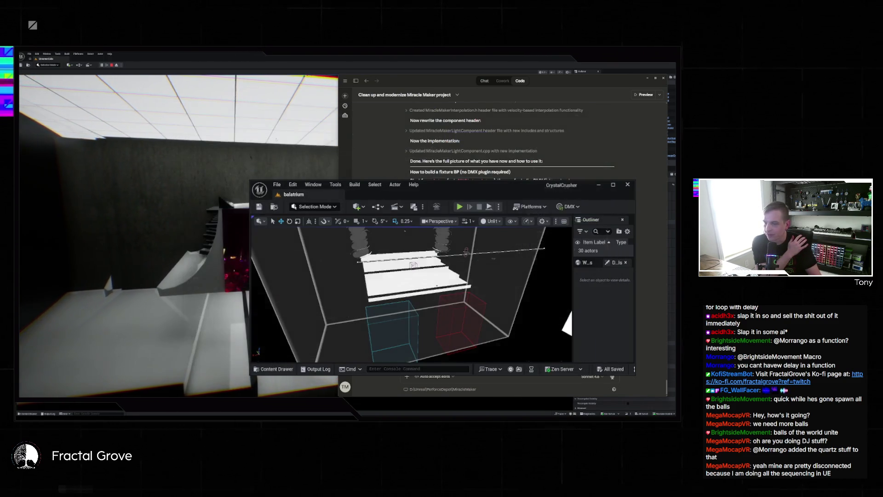
# Return to the LightFixtures folder and select BP_StaticMatrix among the fixture blueprints
pyautogui.hotkey('ctrl', 'space')
pyautogui.click(296, 323)
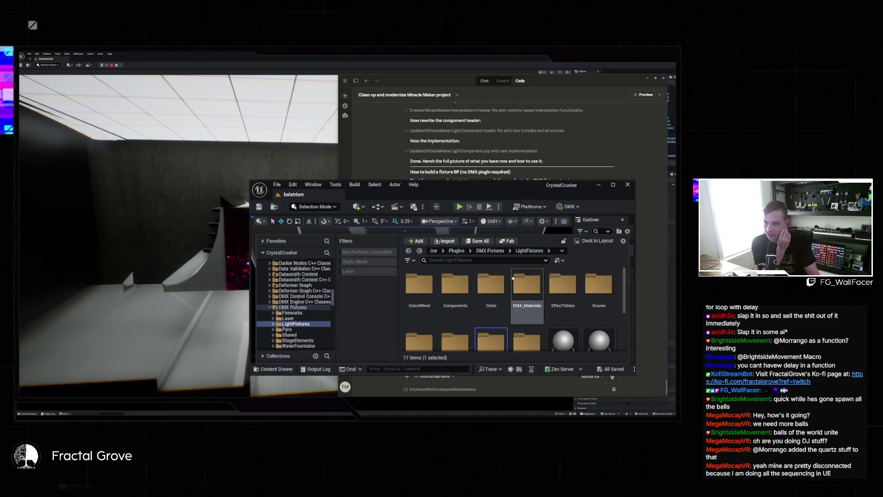
pyautogui.scroll(-1, 560, 293)
pyautogui.scroll(-2, 561, 294)
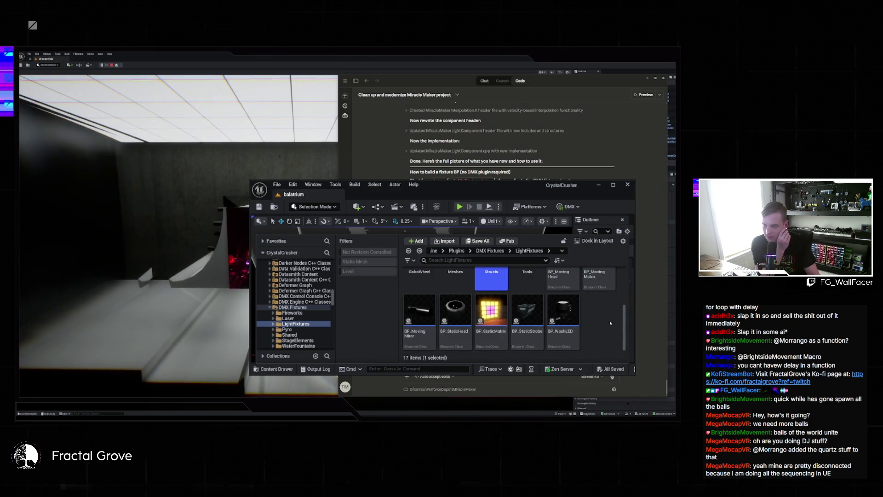
pyautogui.click(505, 314)
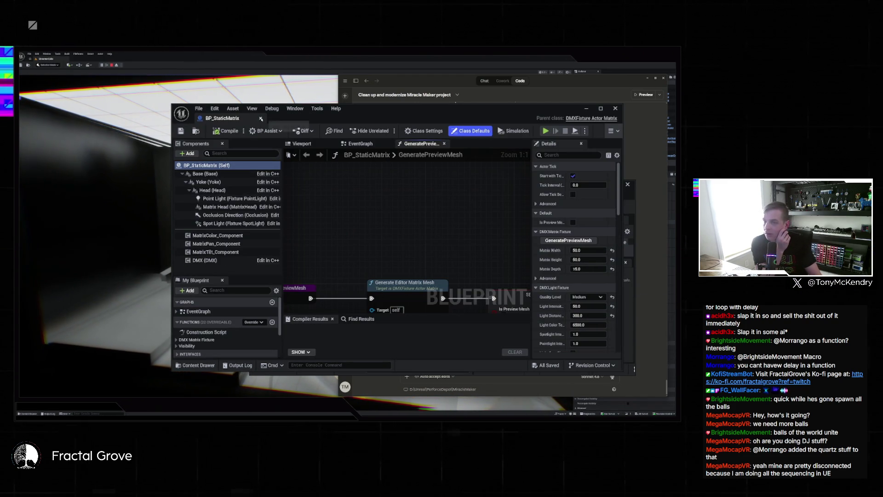
pyautogui.click(276, 370)
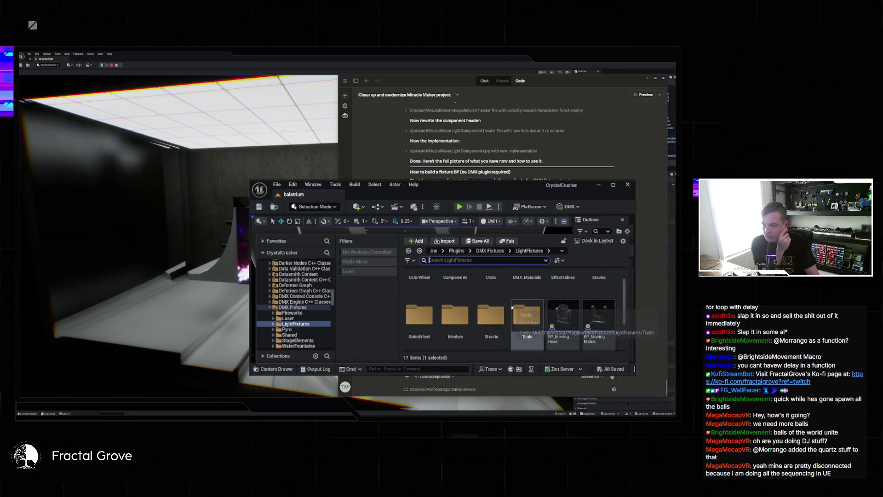
pyautogui.scroll(2, 487, 304)
pyautogui.scroll(-1, 529, 308)
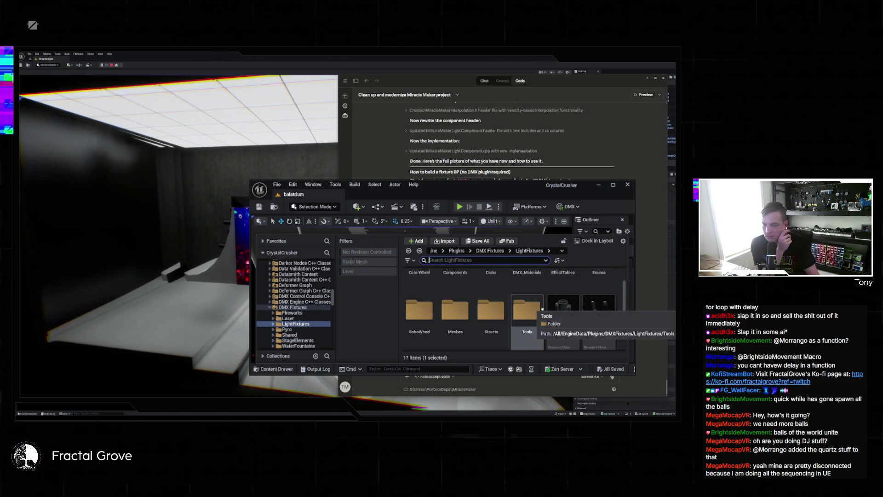
pyautogui.scroll(-1, 542, 307)
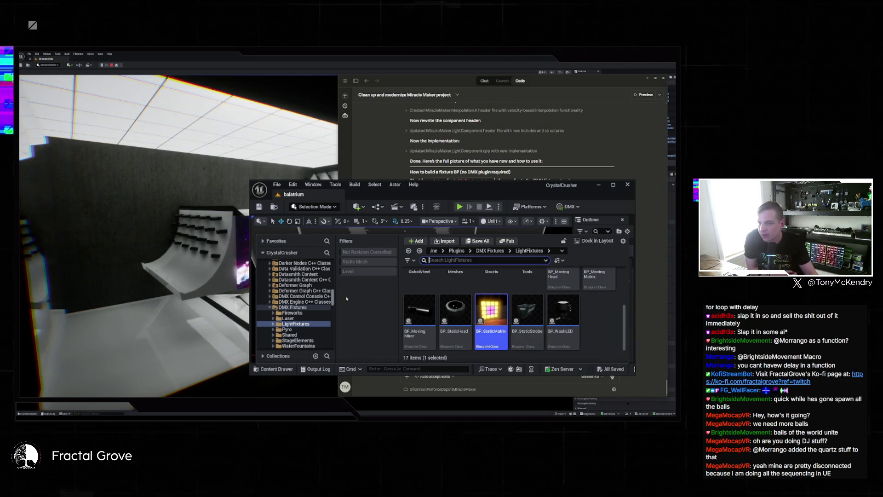
pyautogui.scroll(2, 572, 327)
# Open BP_MovingHead, inspect its Dimmer_Component, and close the Blueprint
pyautogui.doubleClick(572, 327)
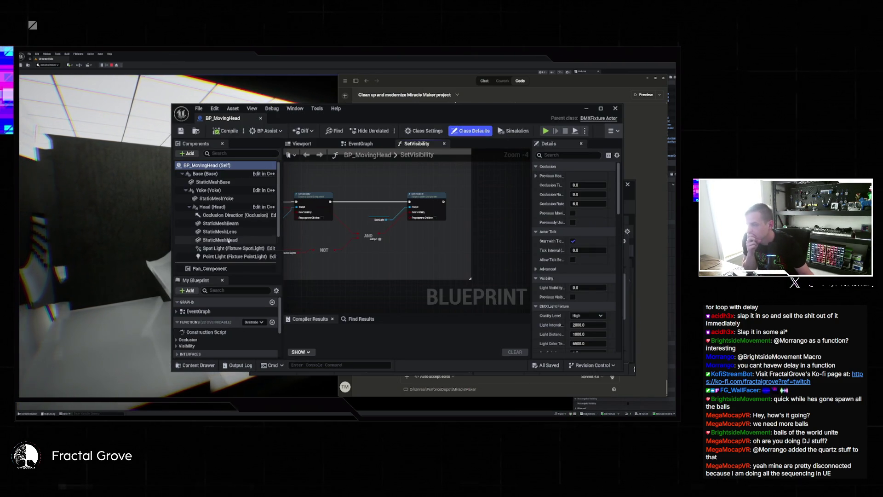
pyautogui.scroll(-3, 274, 241)
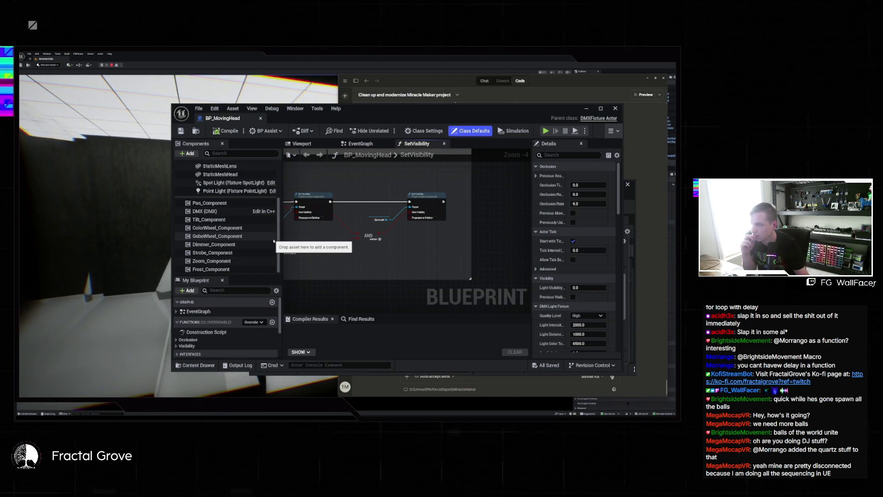
pyautogui.click(241, 244)
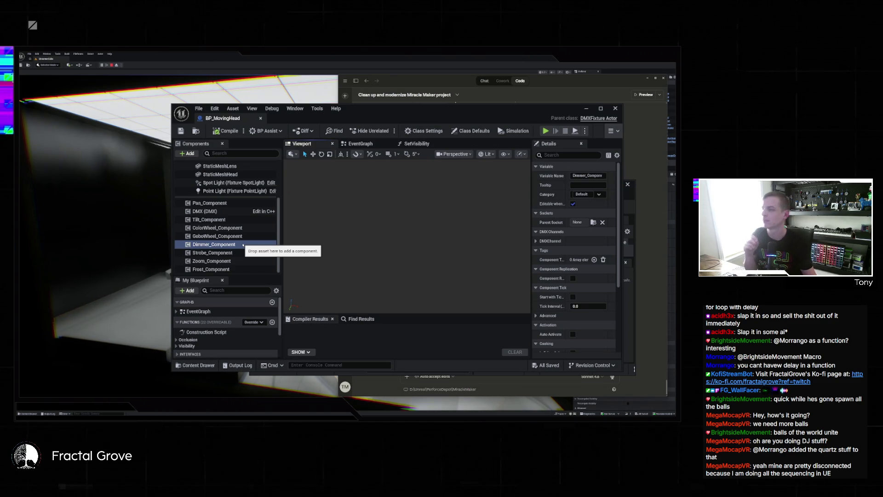
pyautogui.scroll(3, 227, 225)
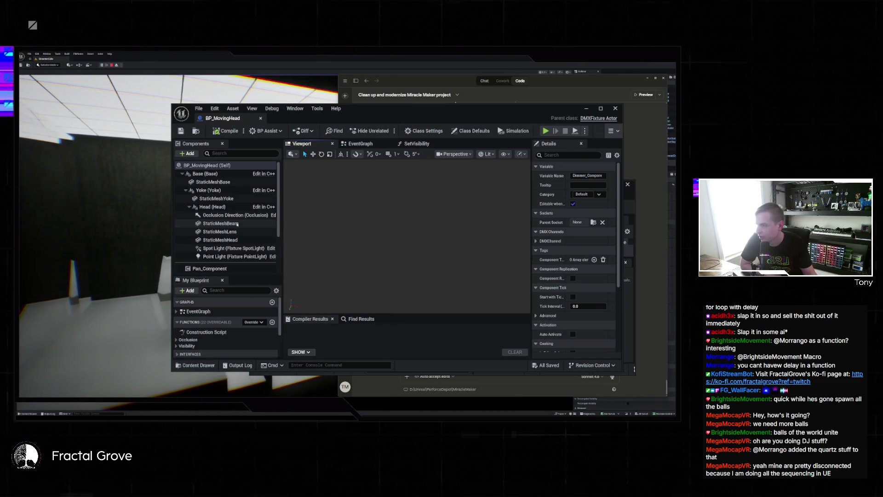
pyautogui.scroll(-3, 228, 216)
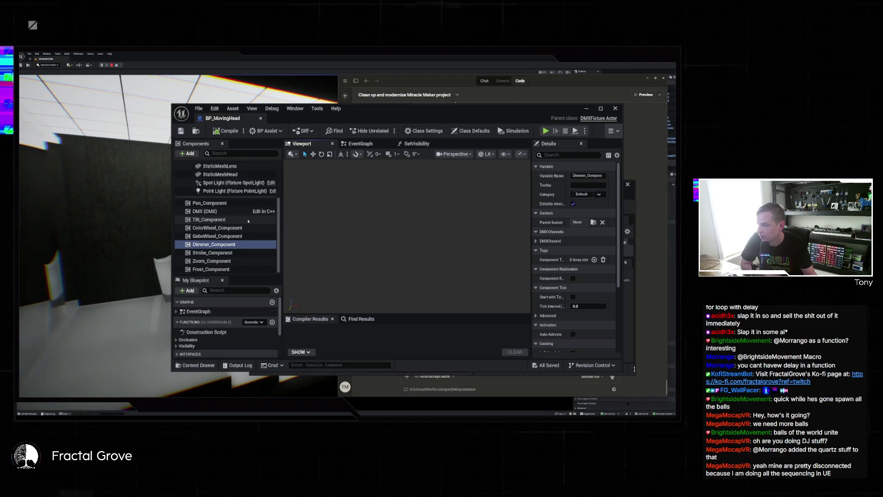
pyautogui.scroll(3, 243, 221)
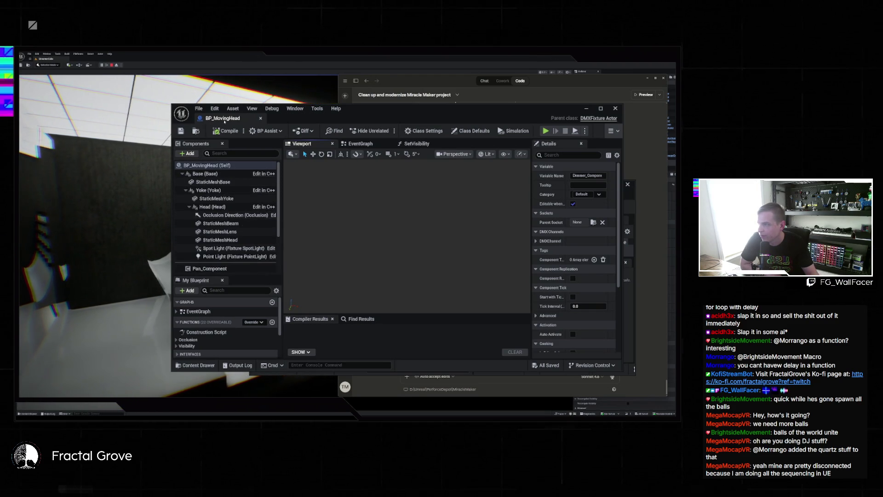
pyautogui.click(616, 108)
# Open BP_StaticMatrix and inspect its spot light, point light and Matrix Head components
pyautogui.click(280, 372)
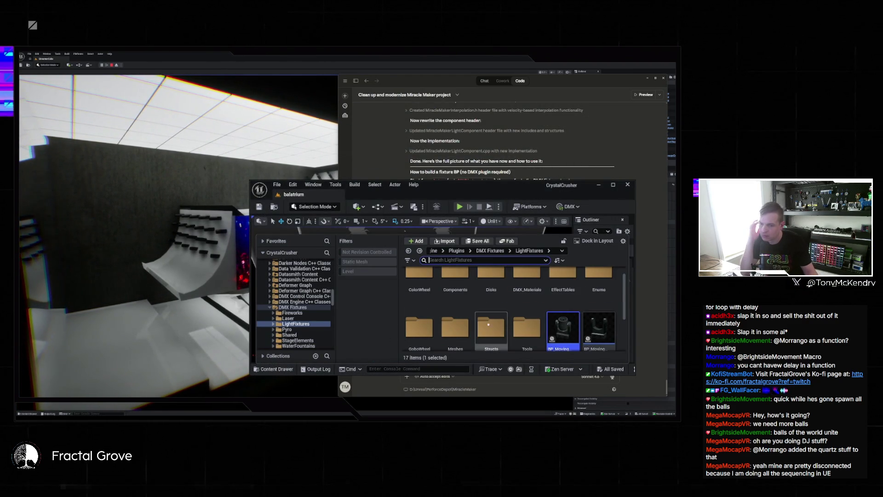
pyautogui.scroll(-2, 483, 322)
pyautogui.doubleClick(491, 315)
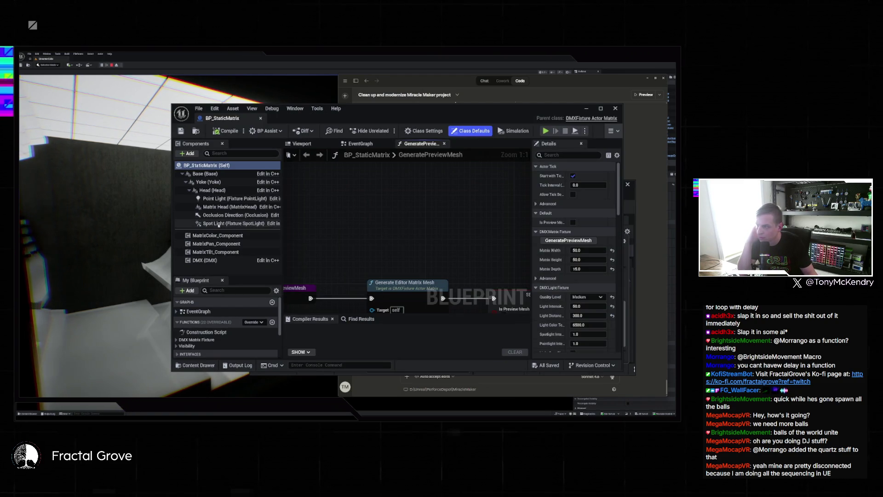
pyautogui.click(221, 223)
pyautogui.click(221, 200)
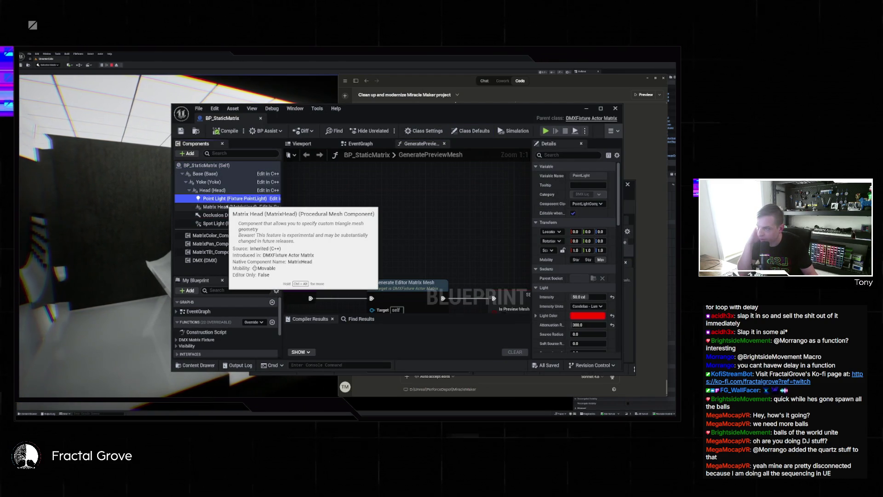
pyautogui.click(226, 207)
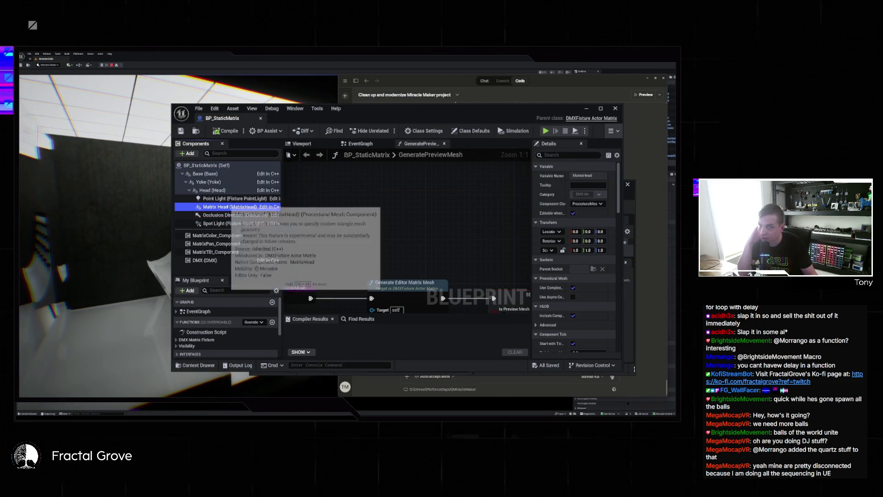
# Swap BP_StaticMatrix for BP_StaticStrobe and inspect its spot light and Occlusion Direction components
pyautogui.click(617, 109)
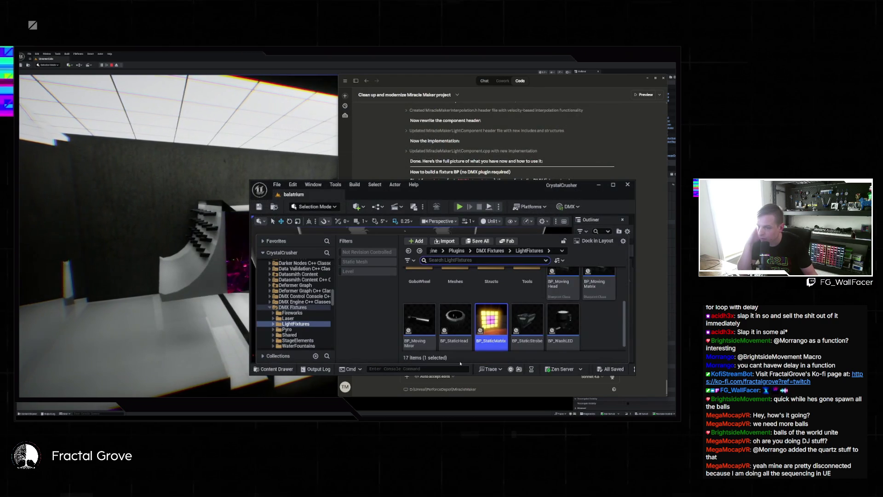
pyautogui.doubleClick(527, 322)
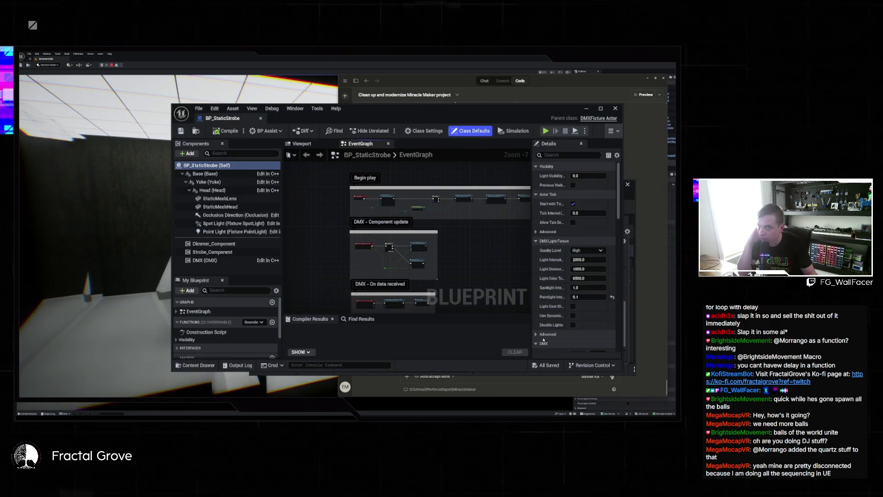
pyautogui.click(220, 224)
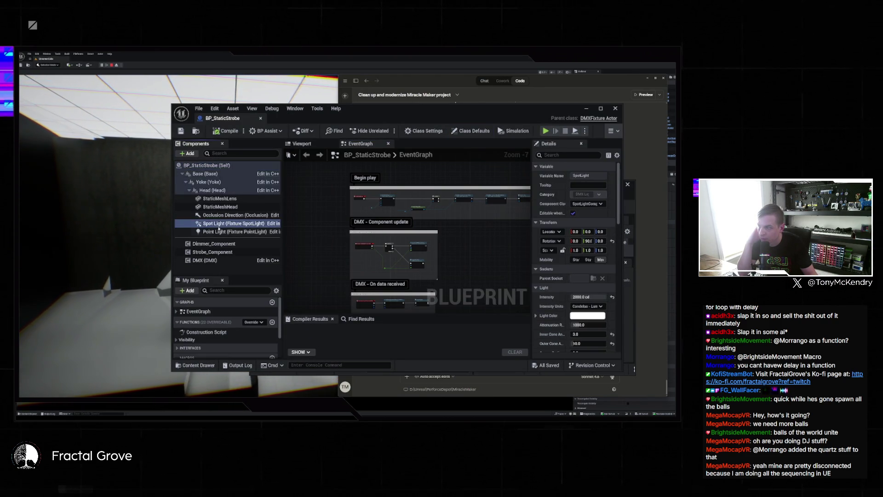
pyautogui.click(220, 215)
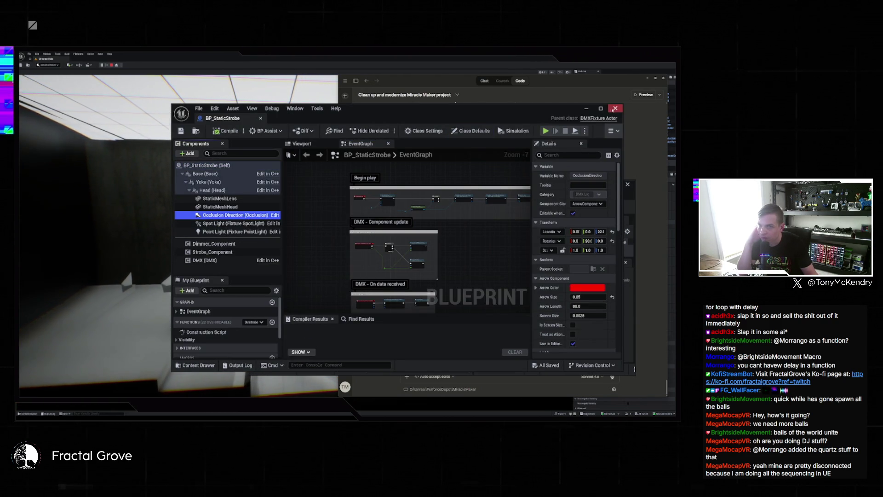
# Close BP_StaticStrobe, reopen BP_MovingHead from LightFixtures and step through its Occlusion Direction and mesh components
pyautogui.click(616, 109)
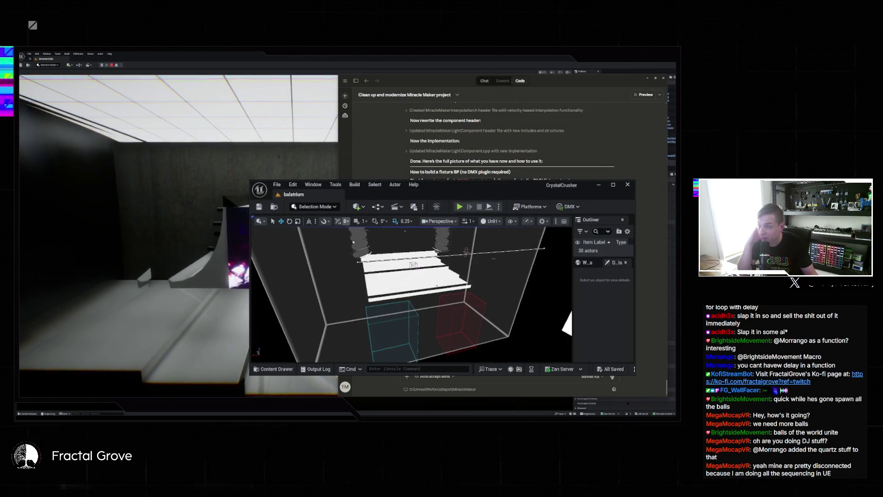
pyautogui.hotkey('ctrl', 'space')
pyautogui.doubleClick(562, 285)
pyautogui.scroll(-3, 242, 210)
pyautogui.scroll(2, 237, 214)
pyautogui.click(234, 213)
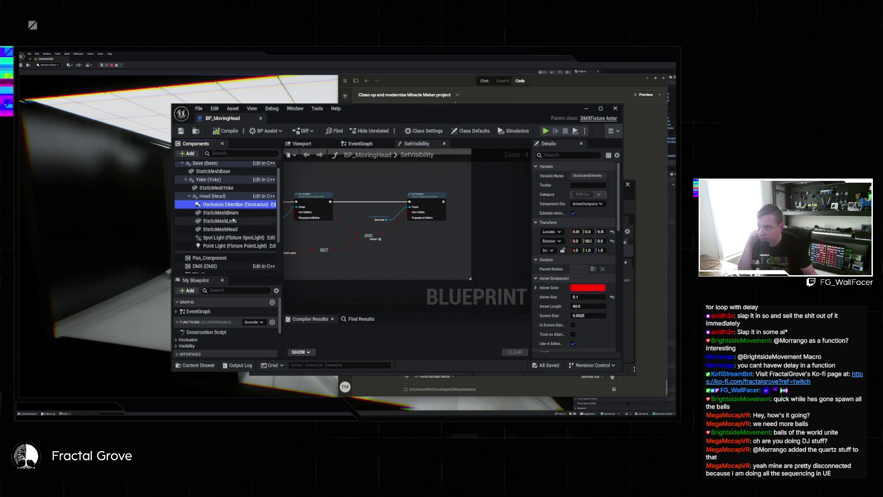
pyautogui.press('Down')
pyautogui.press('Down')
pyautogui.press('Down')
# Widen the Components panel, check StaticMeshYoke and StaticMeshBase, then bring Claude forward
pyautogui.moveTo(280, 207); pyautogui.dragTo(310, 207)
pyautogui.click(223, 198)
pyautogui.click(216, 182)
pyautogui.scroll(-3, 238, 208)
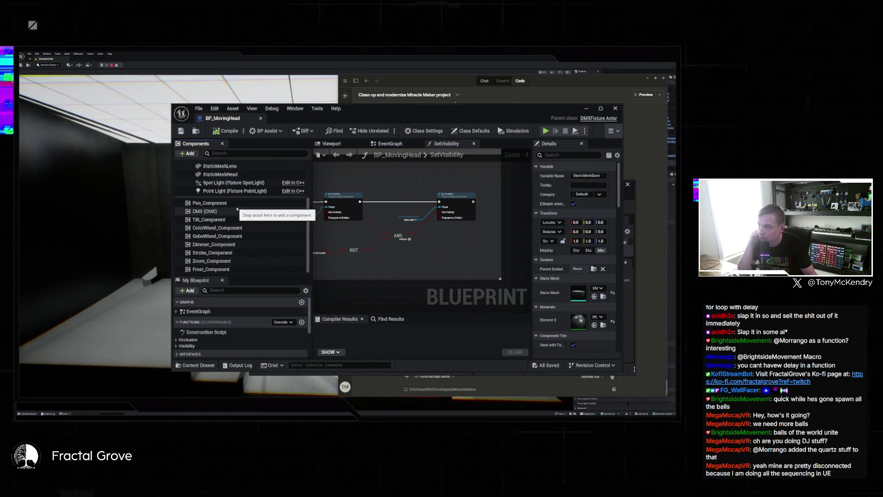
pyautogui.scroll(3, 237, 209)
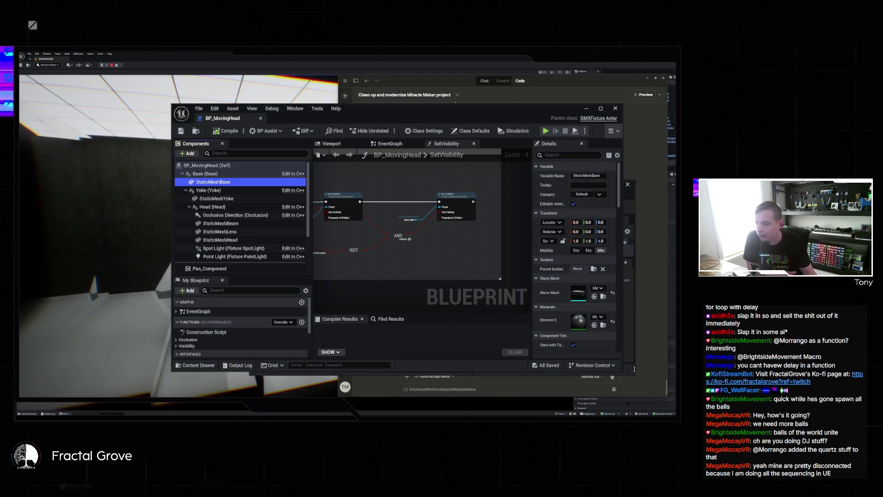
pyautogui.click(476, 375)
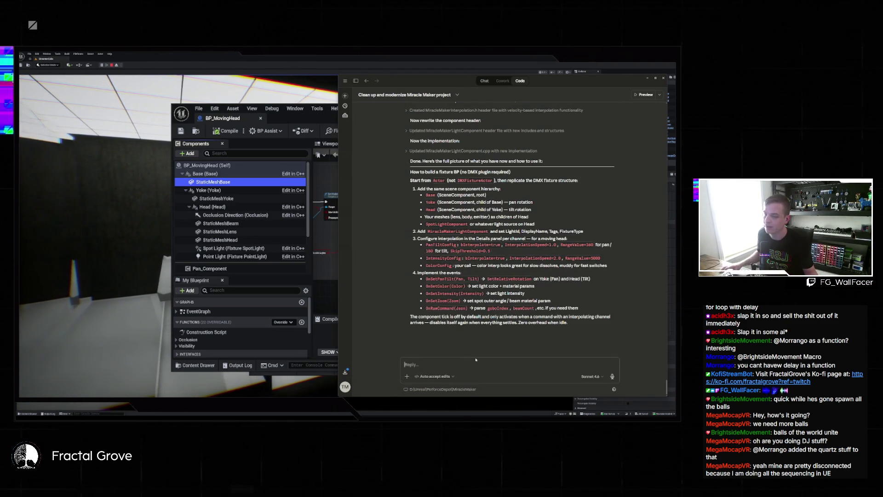
# Start the Claude prompt saying components should be parented like the DMX system, introducing base and yoke
pyautogui.write('I thin kwe ne')
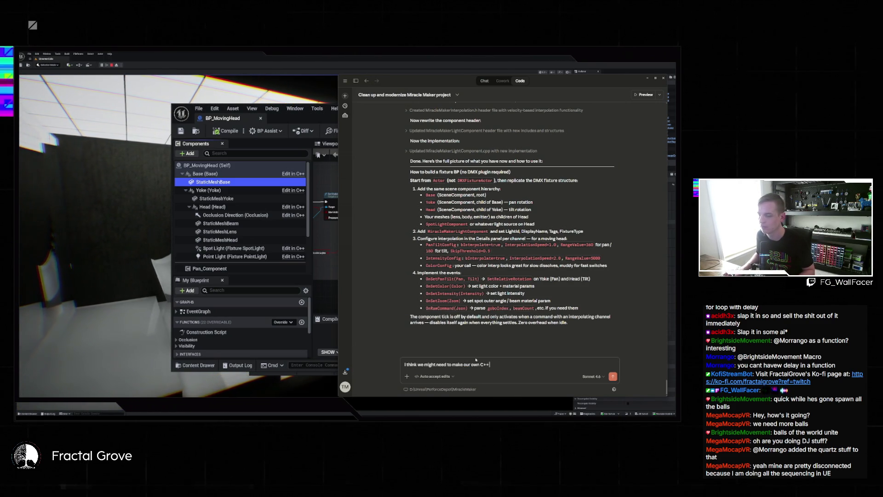
pyautogui.write('to be')
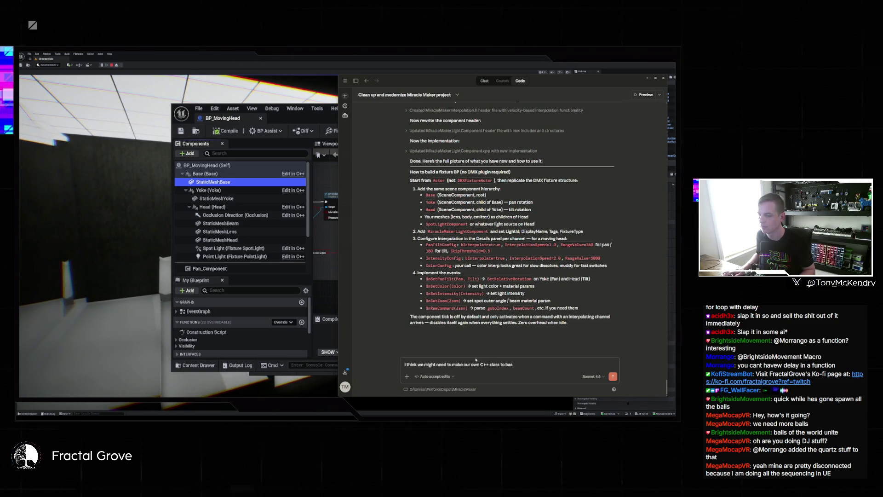
pyautogui.press('BackSpace')
pyautogui.press('BackSpace')
pyautogui.write('paren')
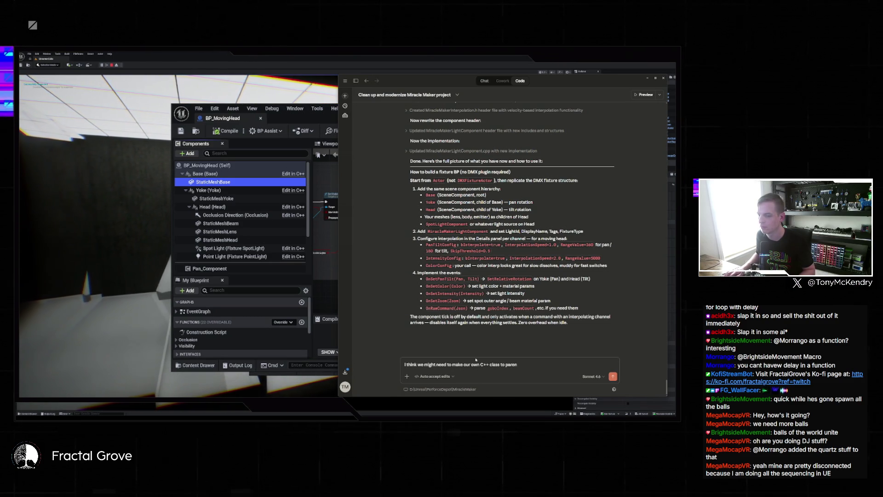
pyautogui.write('t these to like t')
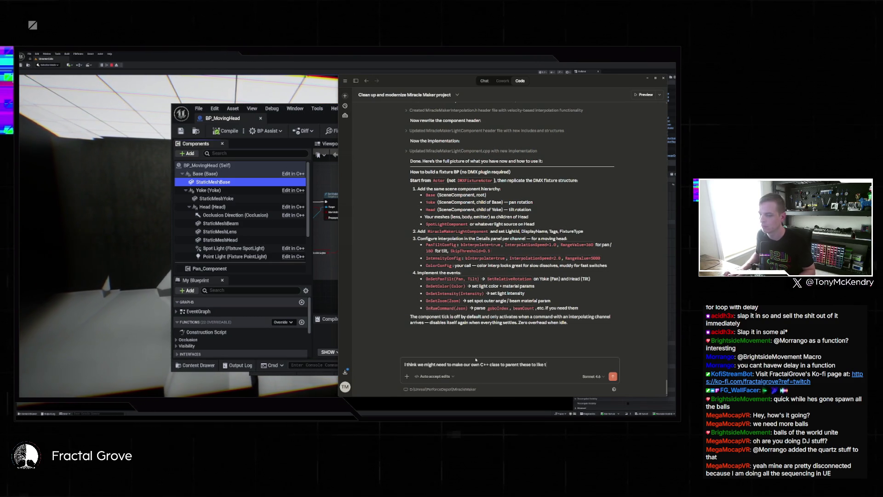
pyautogui.write('he DMX system do')
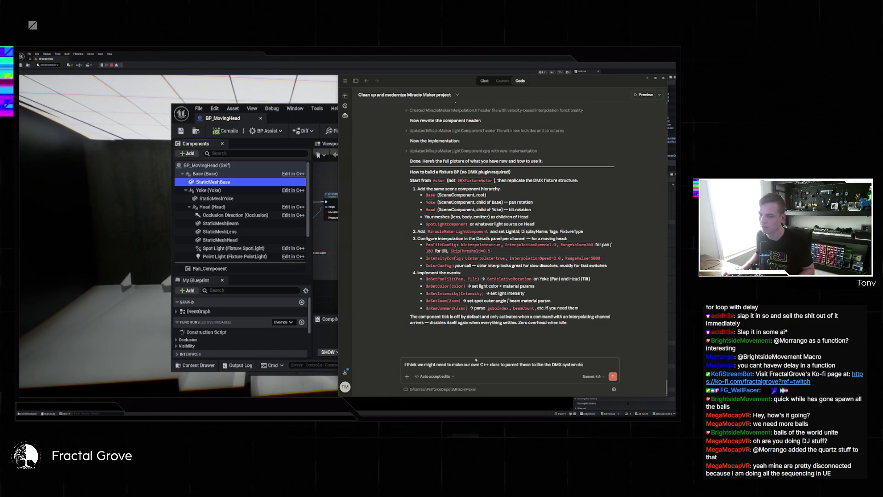
pyautogui.write('es (as much')
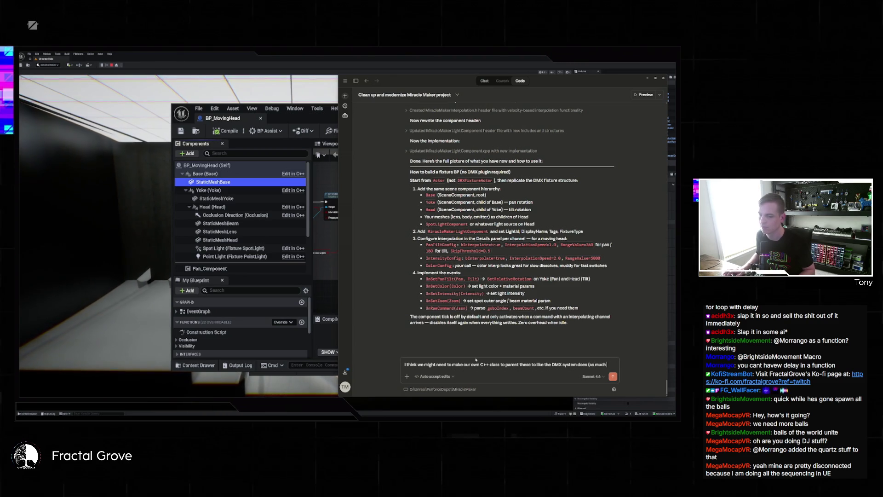
pyautogui.write(' as I dont want to')
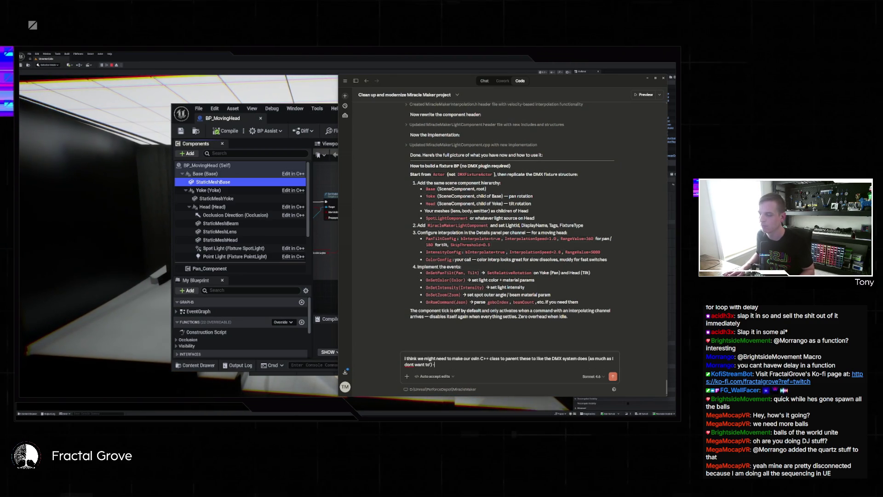
pyautogui.write(') -')
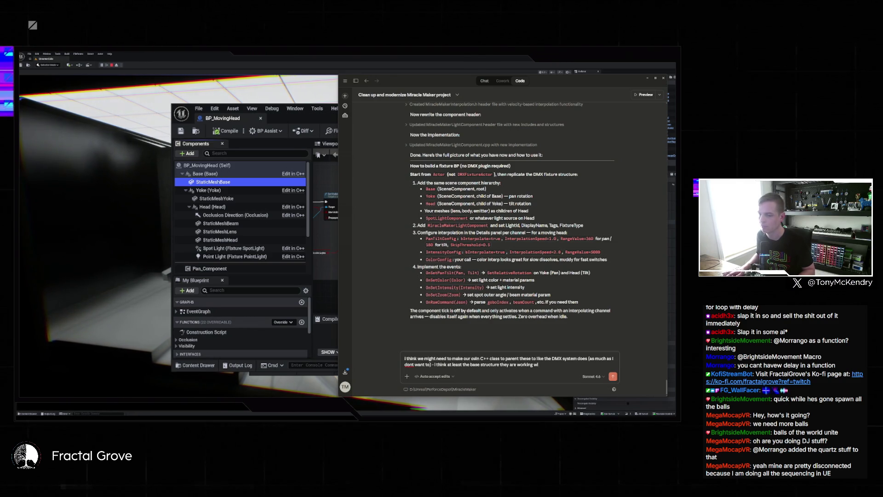
pyautogui.press('BackSpace')
pyautogui.press('BackSpace')
pyautogui.press('BackSpace')
pyautogui.write('re')
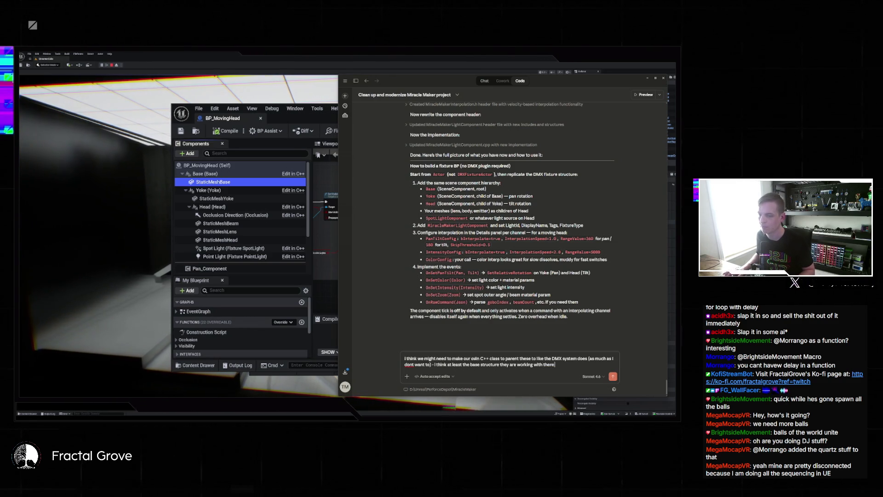
pyautogui.write(' seems to be')
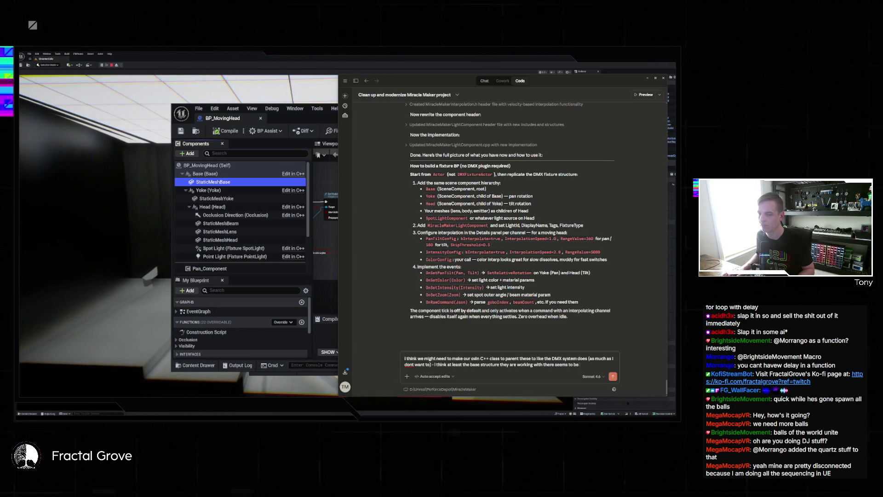
pyautogui.write(' the right way to h')
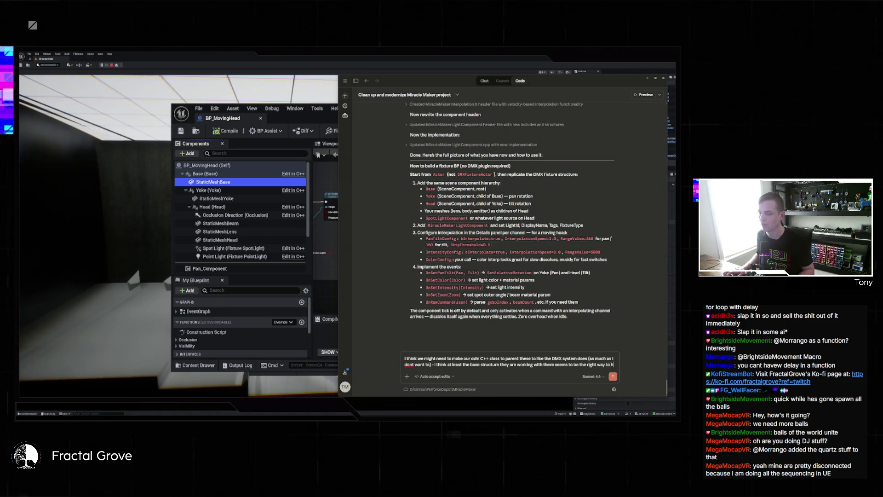
pyautogui.write('andle things')
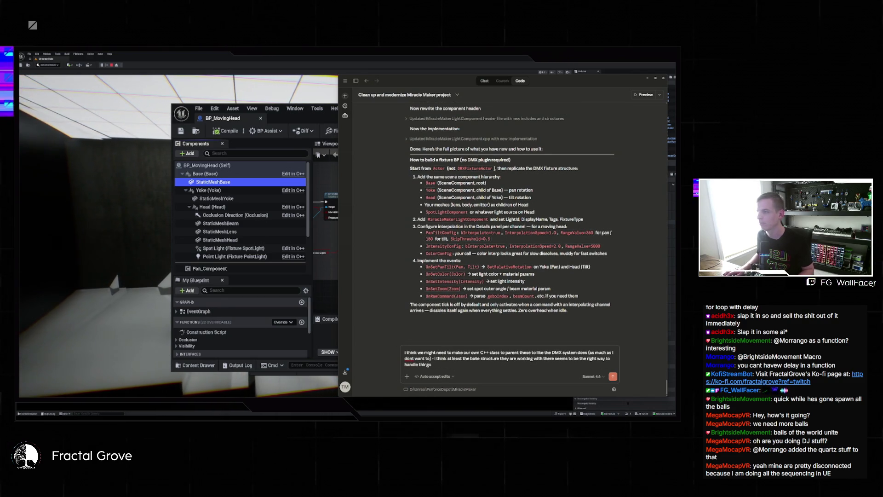
pyautogui.write(' - can you introduc')
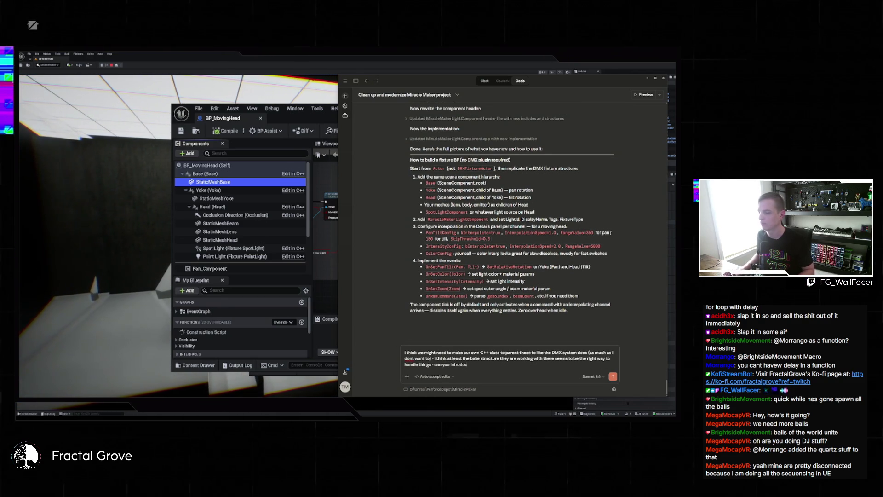
pyautogui.write('e the base, yoke, head, spot light, point light and occlusion direction in the')
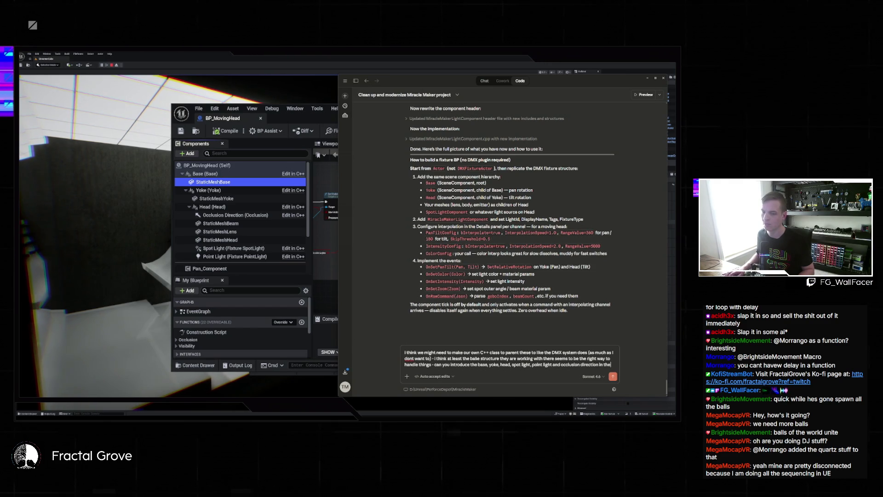
pyautogui.write('some base class i can use like')
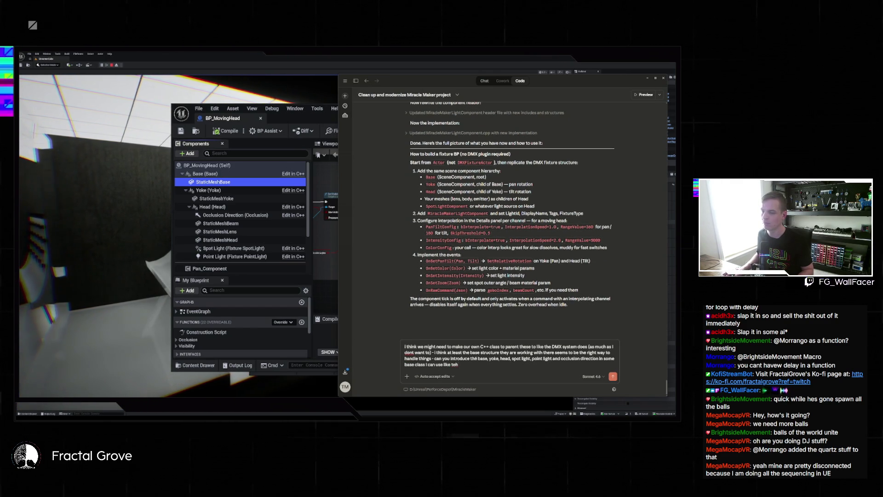
# Finish the prompt referencing what DMXFixtureActor does, drop the unfinished extra line, and send it
pyautogui.click(325, 119)
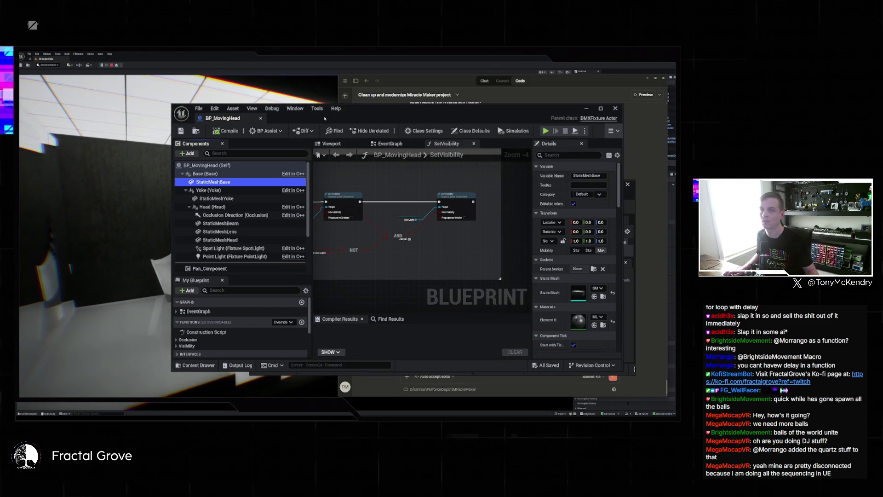
pyautogui.click(658, 328)
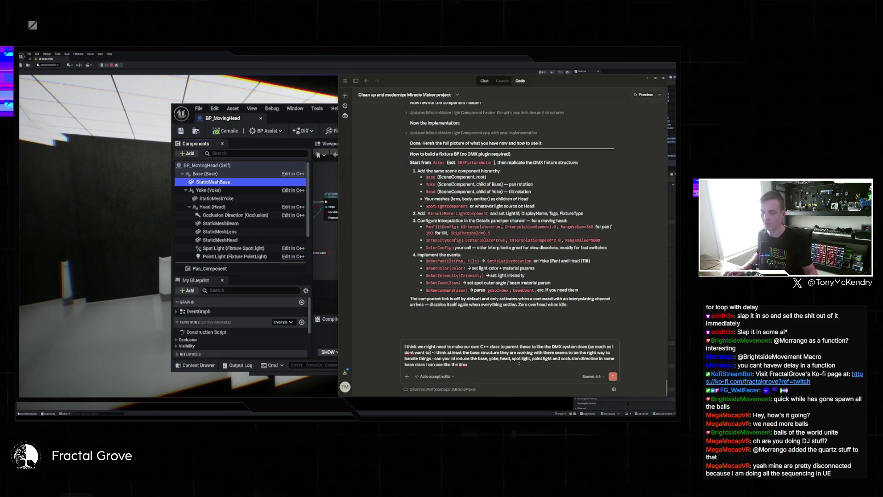
pyautogui.write('FixtureAct')
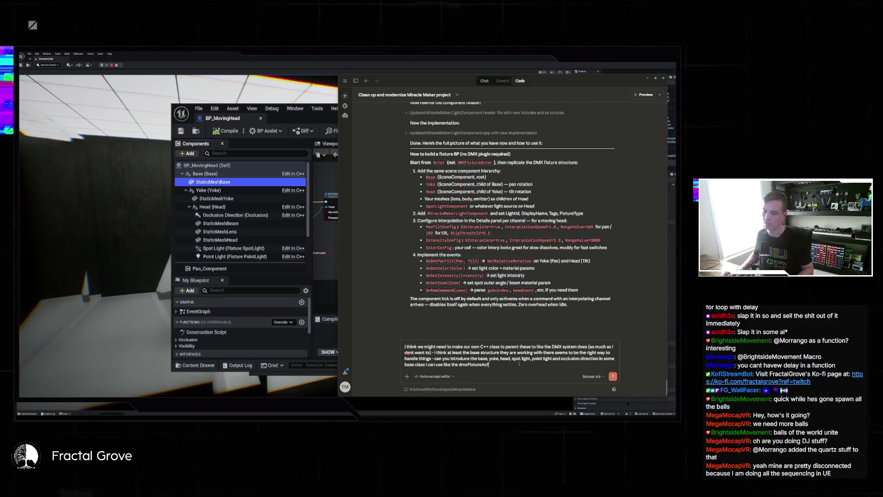
pyautogui.write('or does')
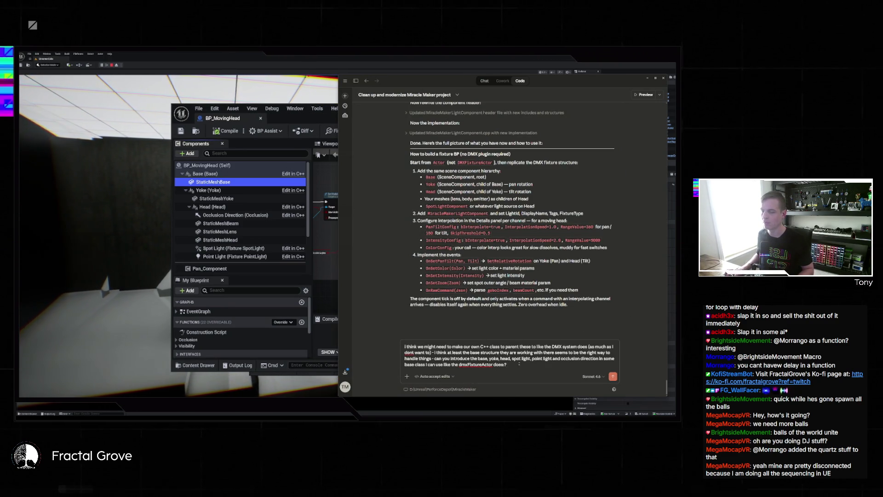
pyautogui.write('?')
pyautogui.hotkey('shift', 'Return')
pyautogui.write('I dont want to')
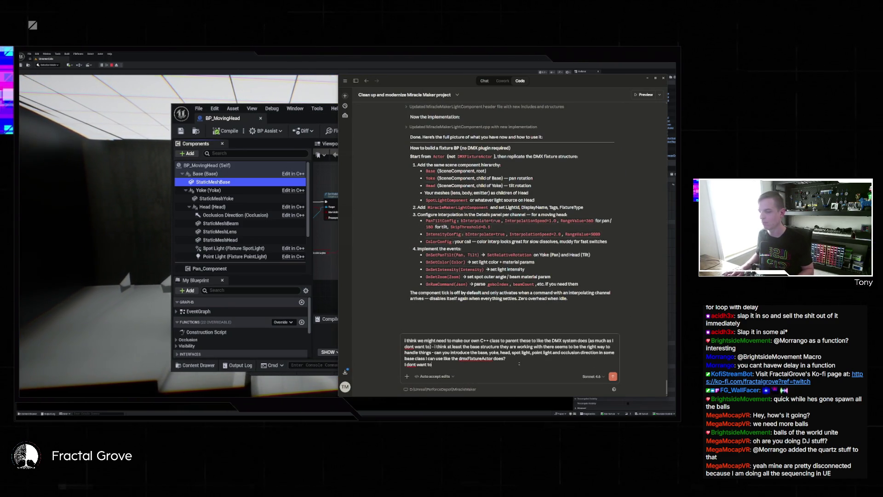
pyautogui.write(' use such a modular compone')
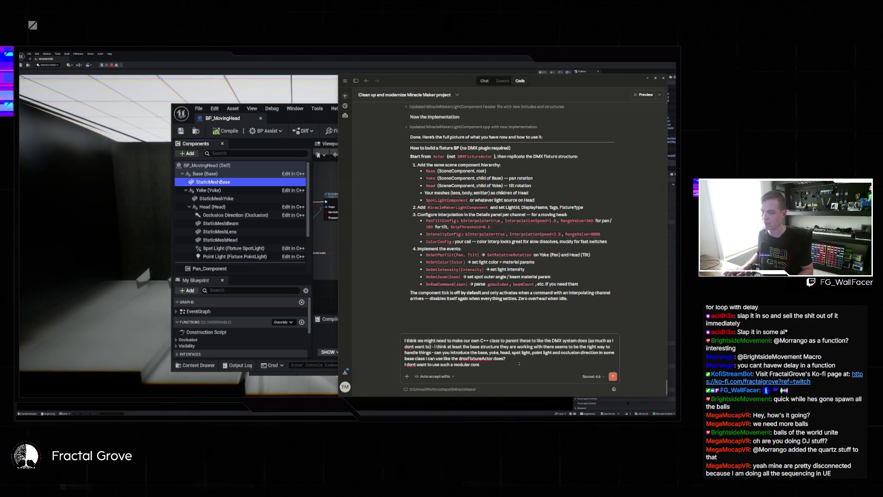
pyautogui.press('BackSpace')
pyautogui.press('BackSpace')
pyautogui.press('BackSpace')
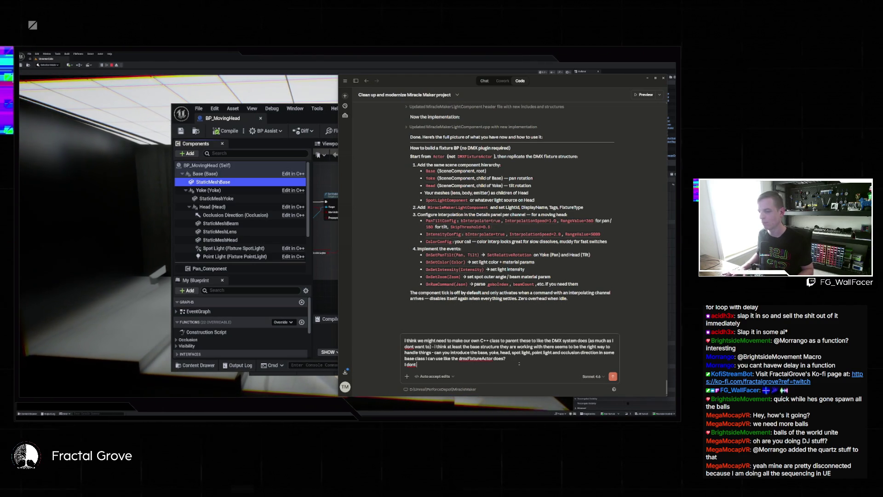
pyautogui.press('BackSpace')
pyautogui.write('in the plugin I linked you')
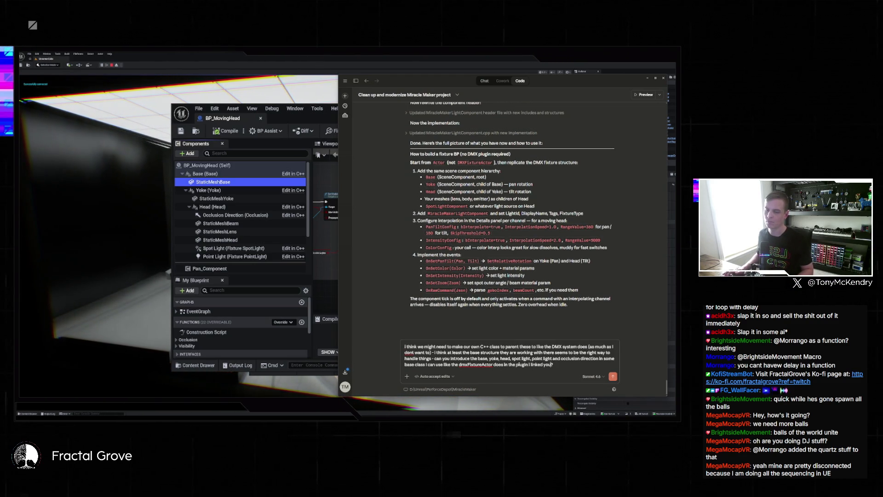
pyautogui.press('Return')
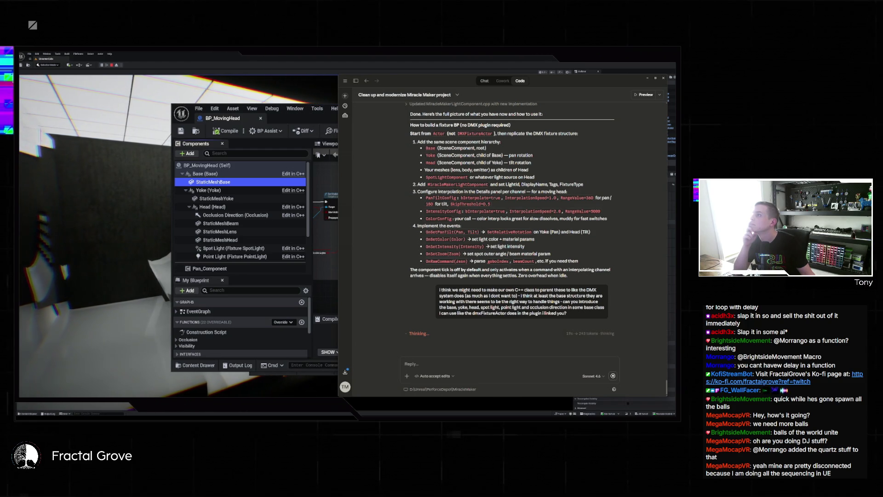
# Glance at the YouTube page while Claude prepares its answer, then return
pyautogui.hotkey('alt', 'Tab')
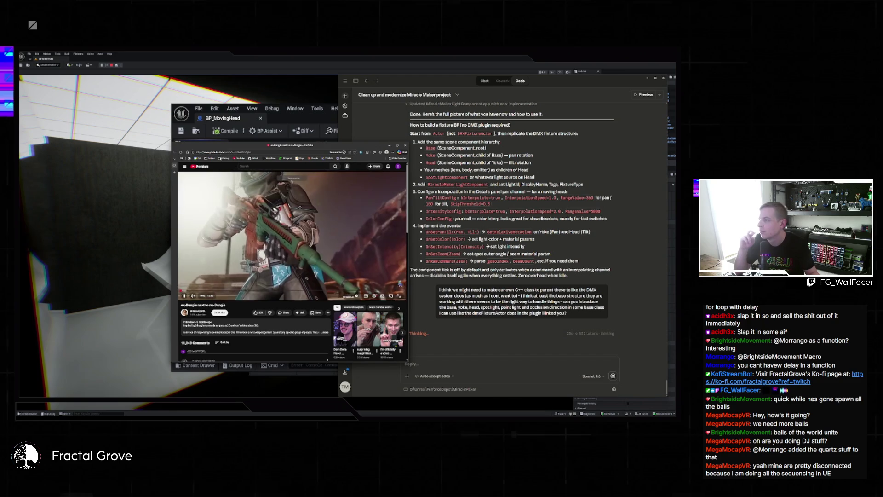
pyautogui.scroll(-3, 292, 230)
pyautogui.hotkey('alt', 'Tab')
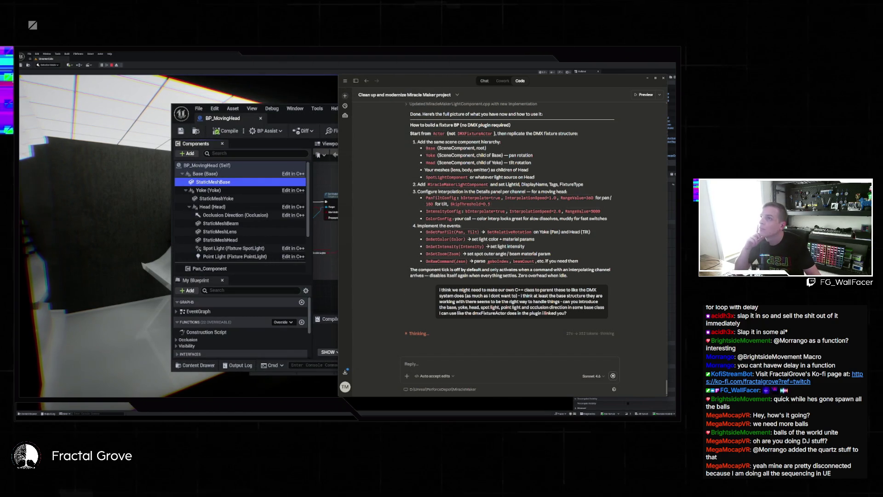
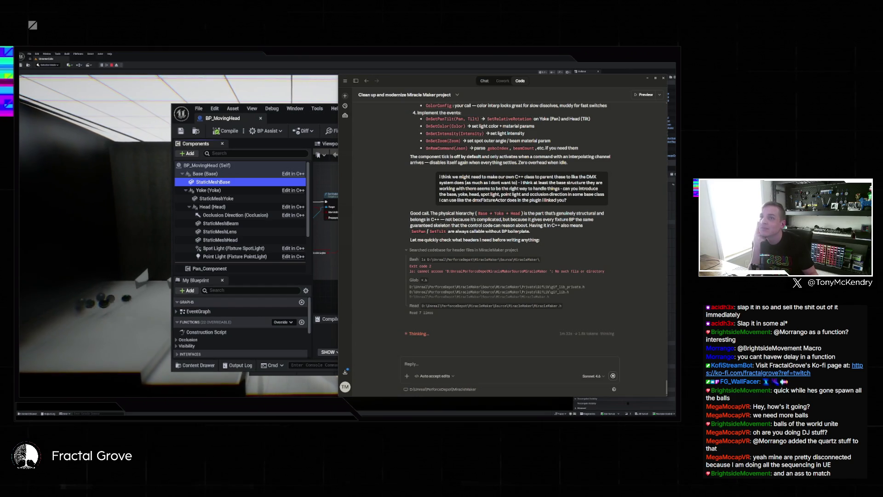
# Alt+Tab to put the YouTube video window in front of the Unreal editor
pyautogui.hotkey('alt', 'Tab')
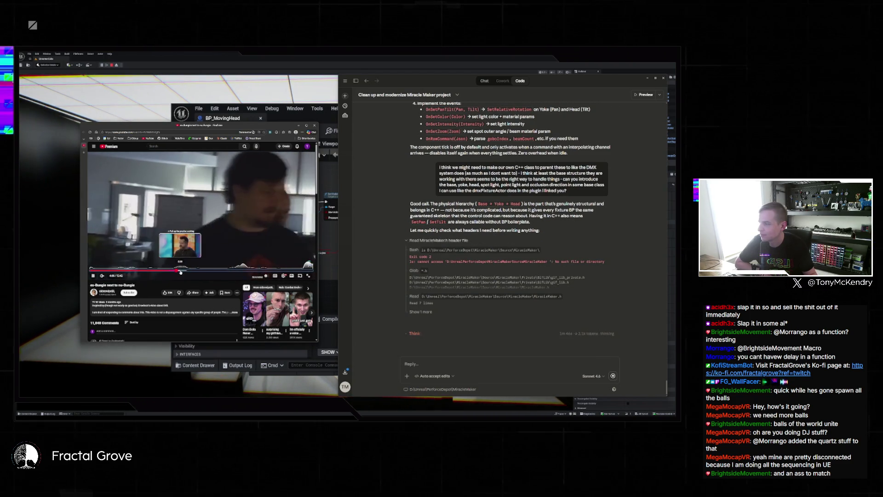
# Skip the YouTube video ahead from about 5:16 past the 7:09 GDC slide
pyautogui.click(182, 272)
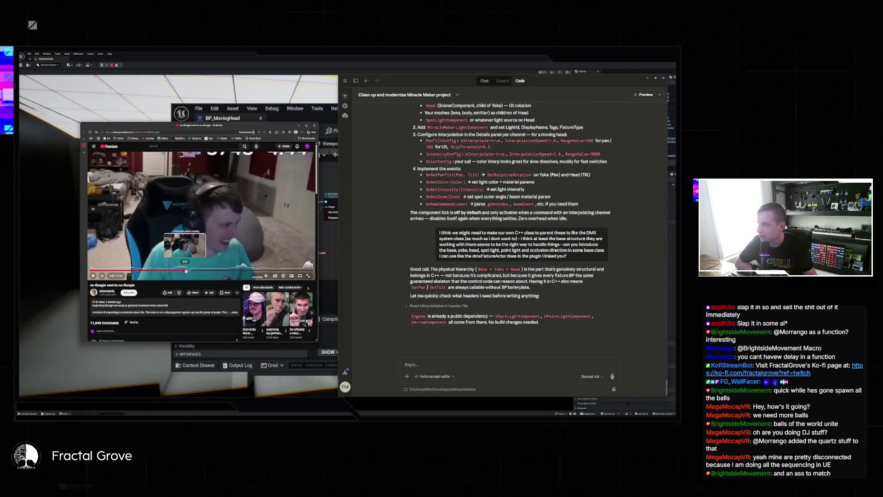
pyautogui.click(190, 272)
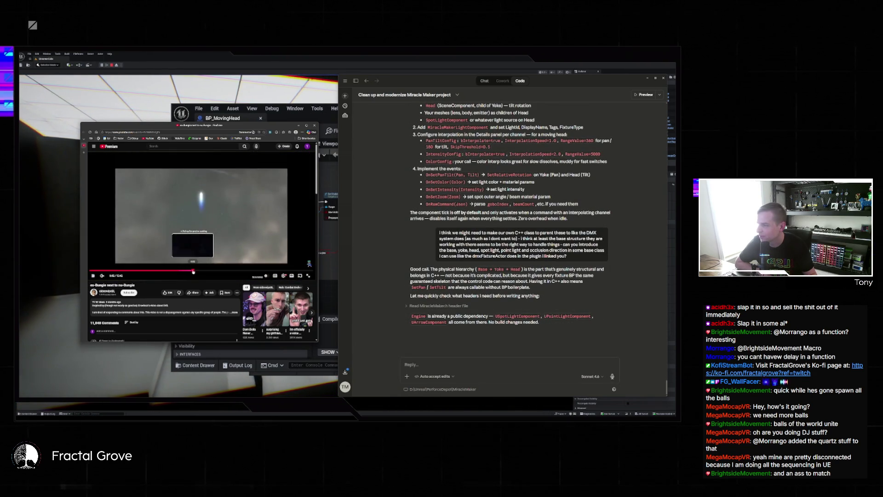
pyautogui.click(206, 271)
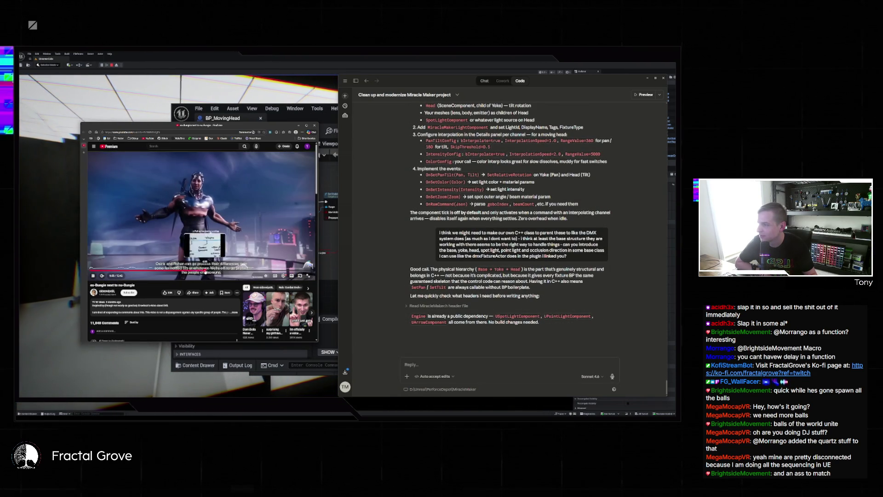
pyautogui.click(208, 272)
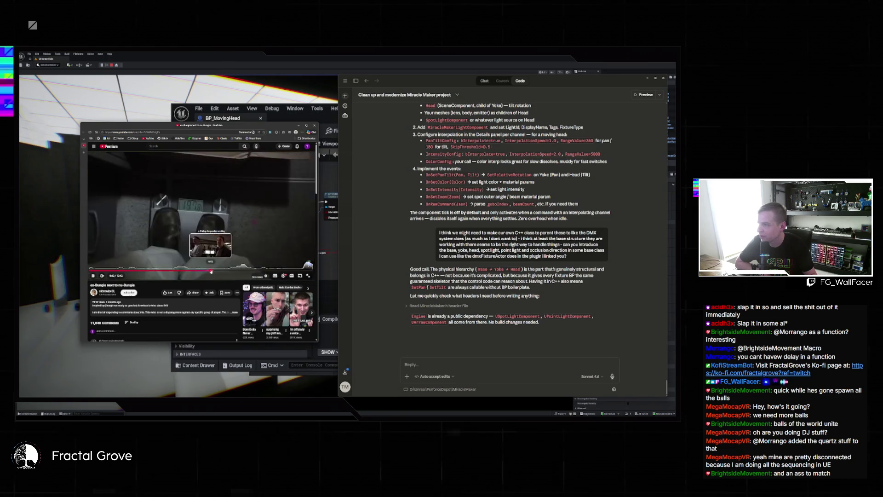
pyautogui.click(216, 271)
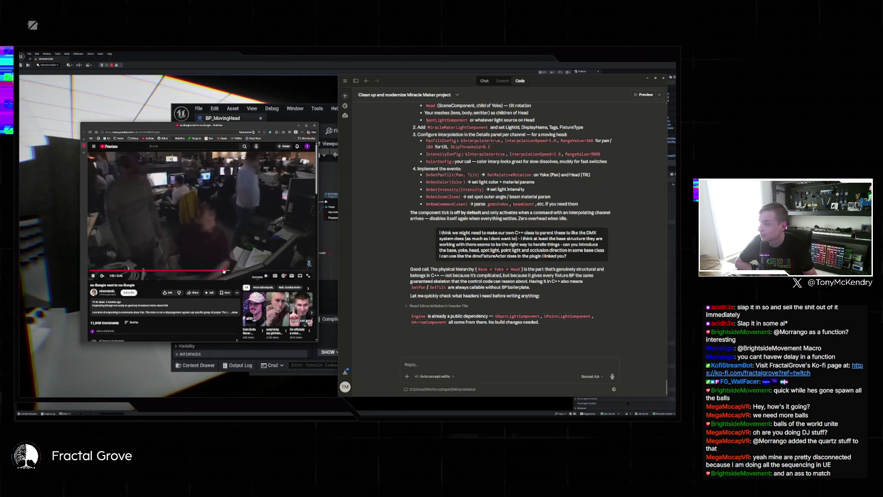
pyautogui.click(226, 272)
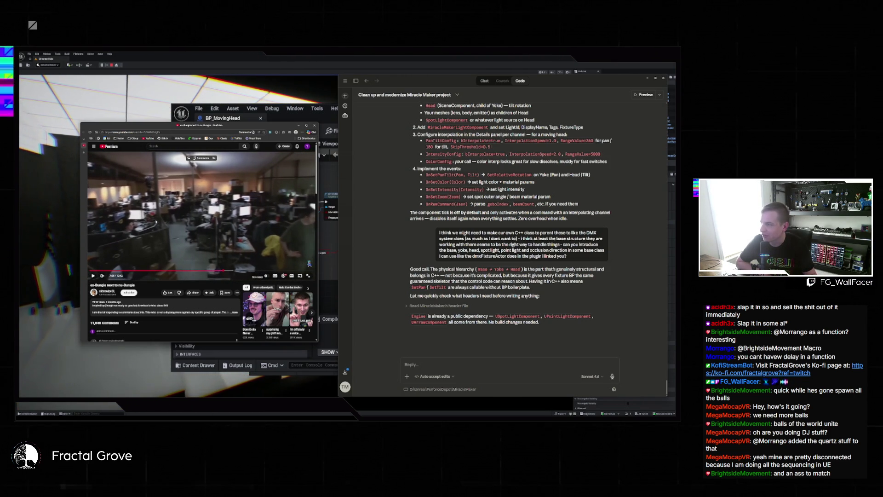
# Resume playback and jump ahead through 9:10 and 11:01 to about 12:28
pyautogui.click(200, 240)
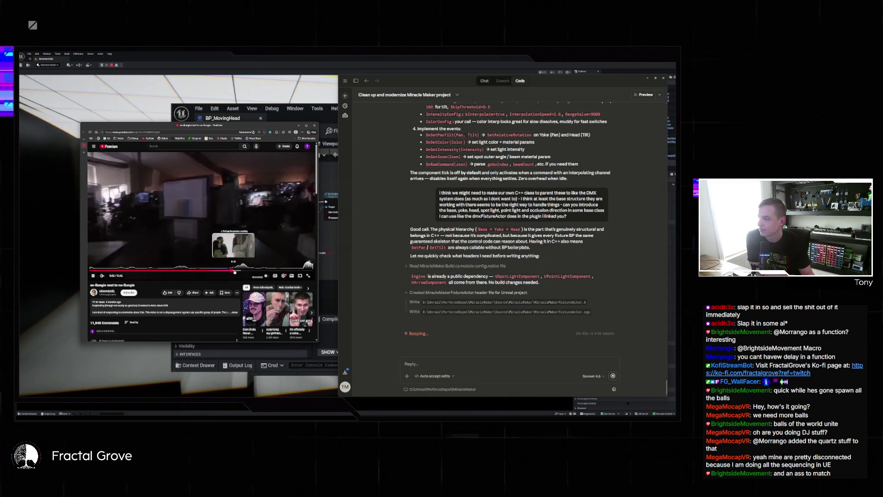
pyautogui.click(257, 271)
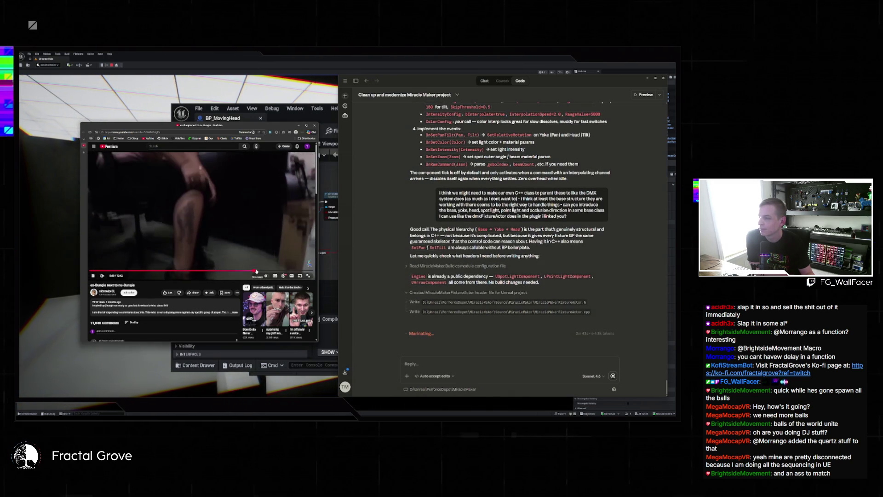
pyautogui.click(264, 272)
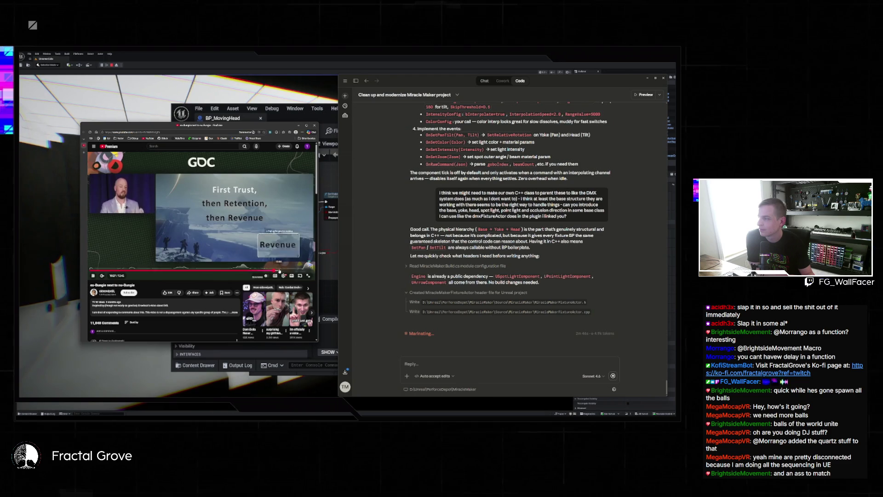
pyautogui.click(287, 271)
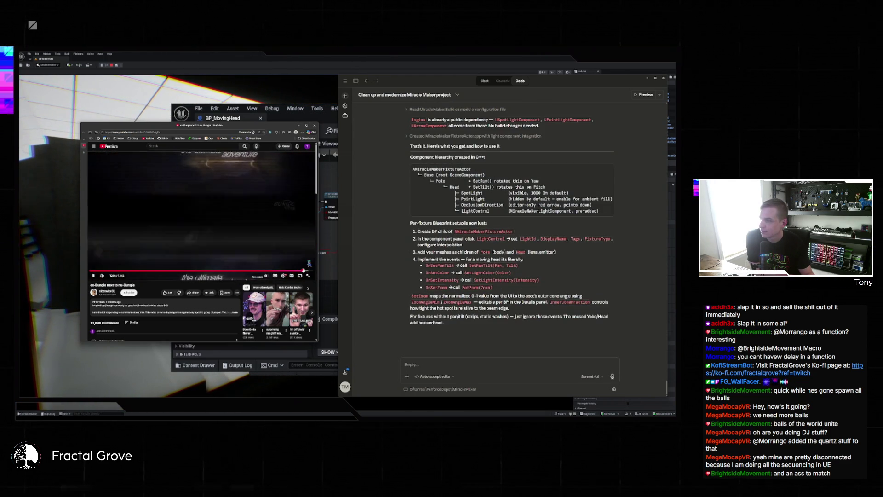
pyautogui.click(309, 271)
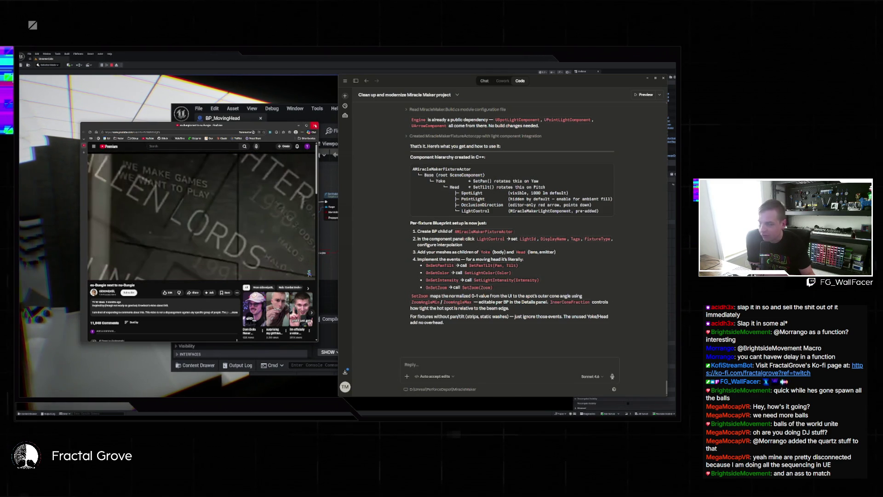
# Close the YouTube window and bring the Unreal level editor to the front
pyautogui.click(316, 125)
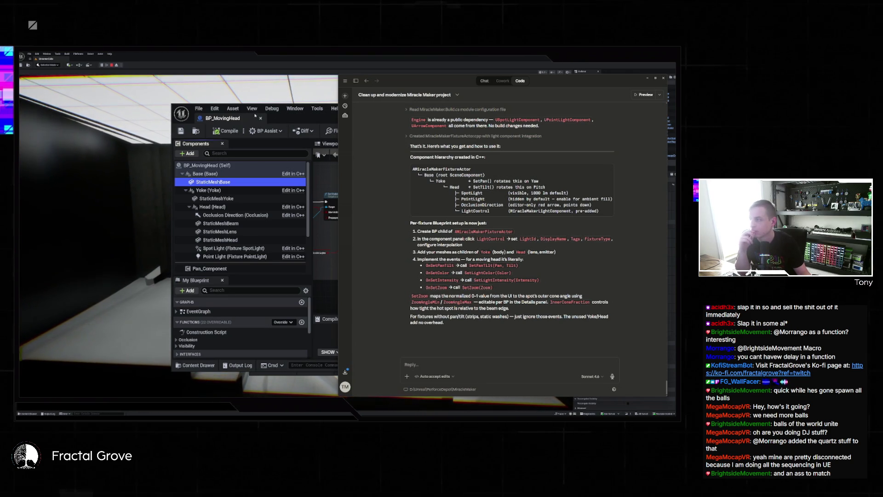
pyautogui.click(205, 61)
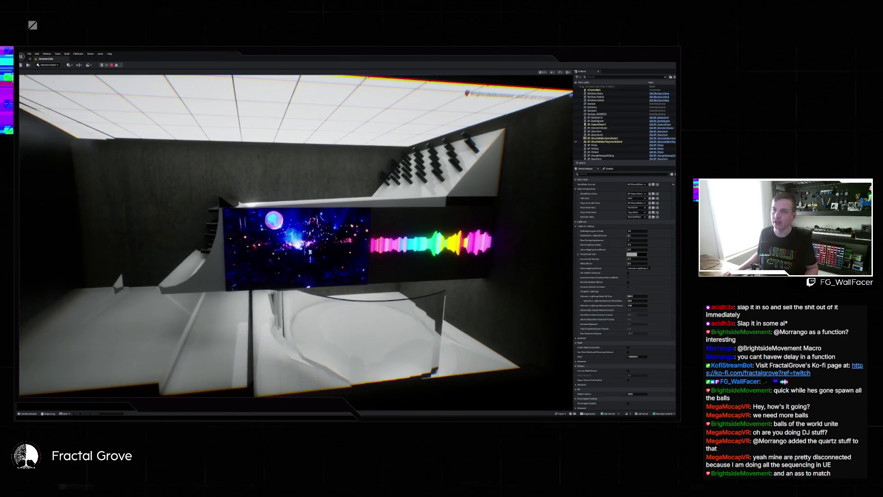
pyautogui.press('F11')
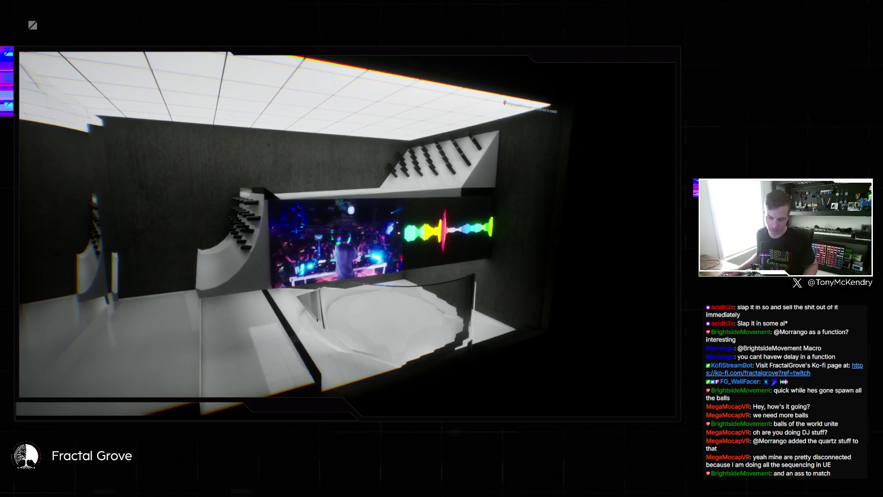
pyautogui.press('F11')
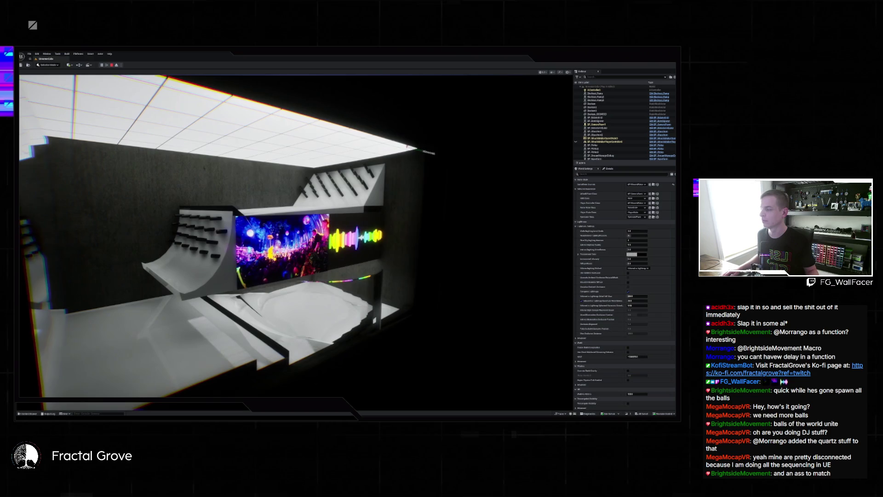
pyautogui.click(29, 414)
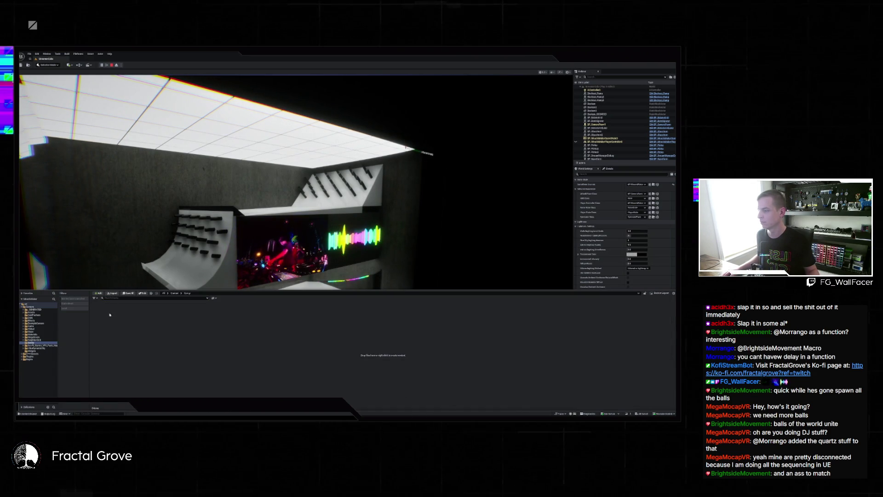
# Start a new Blueprint Class, search 'rld' for a parent class, then cancel without creating it
pyautogui.rightClick(131, 321)
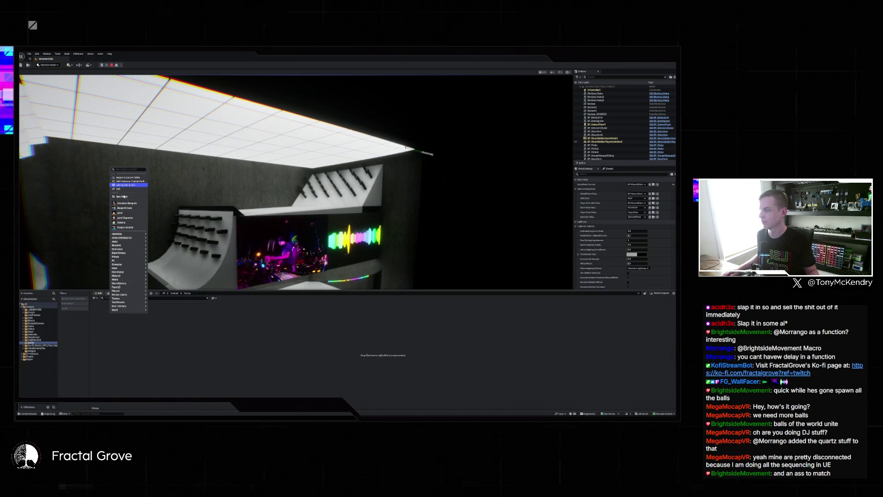
pyautogui.click(128, 208)
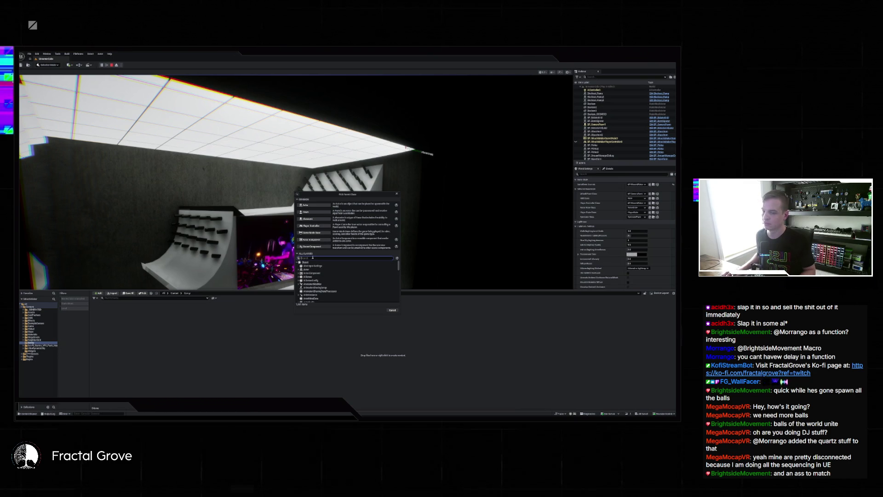
pyautogui.hotkey('ctrl', 'a')
pyautogui.press('BackSpace')
pyautogui.write('rld')
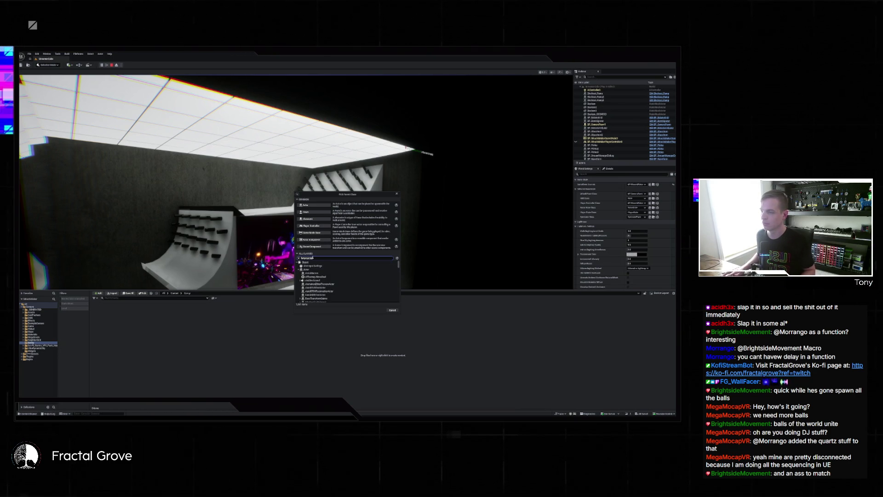
pyautogui.press('Escape')
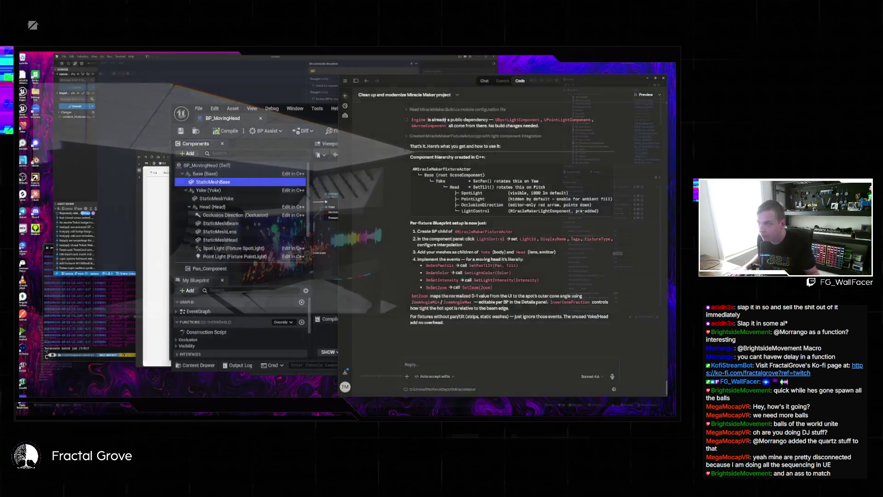
# Hide the BP_MovingHead Blueprint editor and the balatrium level editor windows
pyautogui.click(272, 116)
pyautogui.click(615, 108)
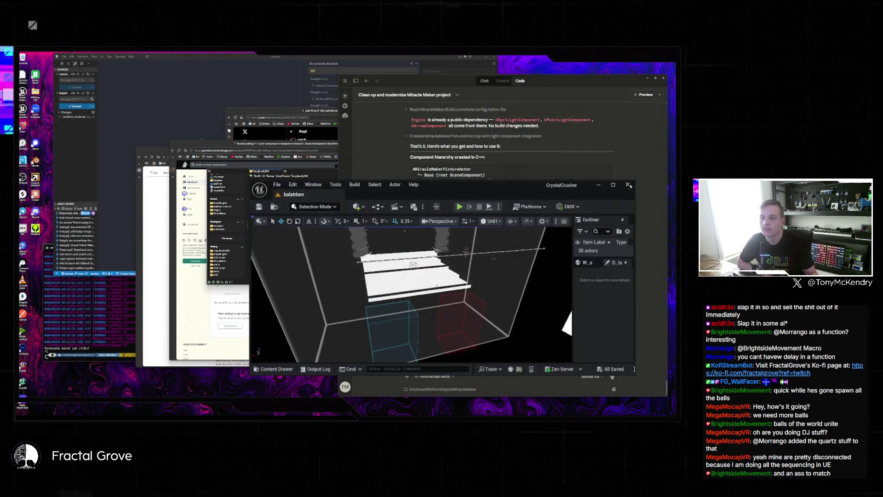
pyautogui.click(628, 185)
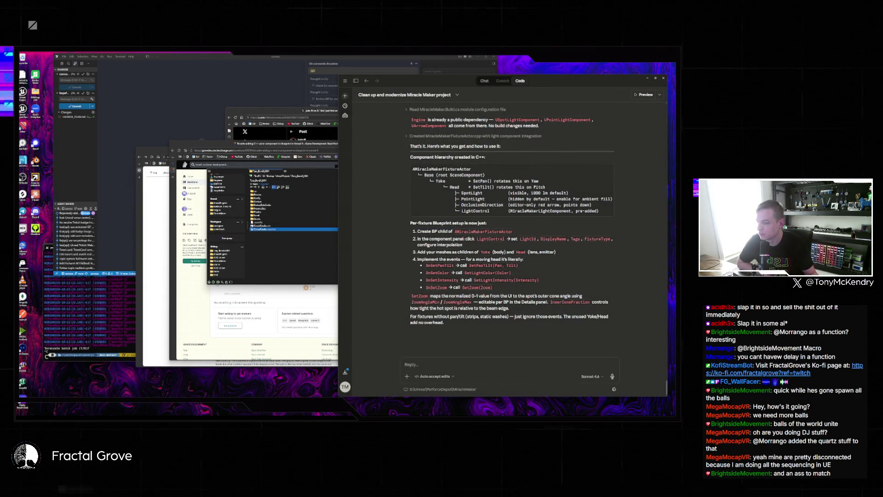
# Open MiracleMaker.sln from the MiracleMaker project folder in Visual Studio
pyautogui.click(280, 256)
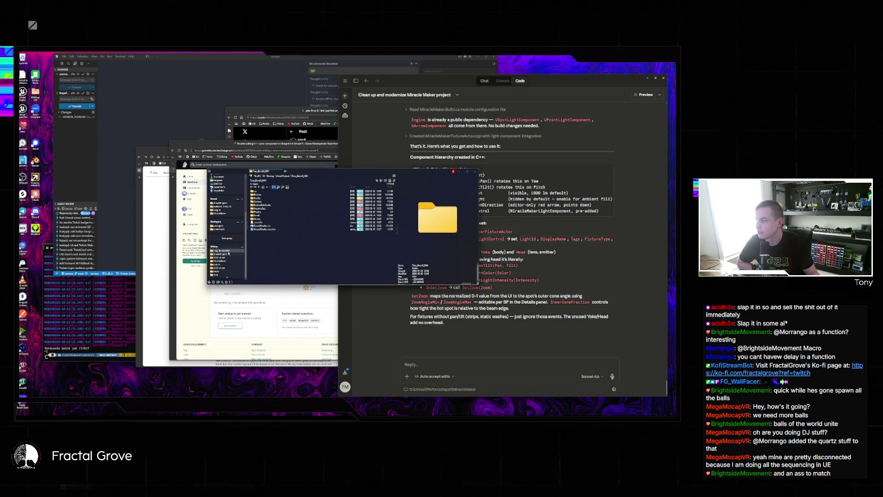
pyautogui.click(225, 265)
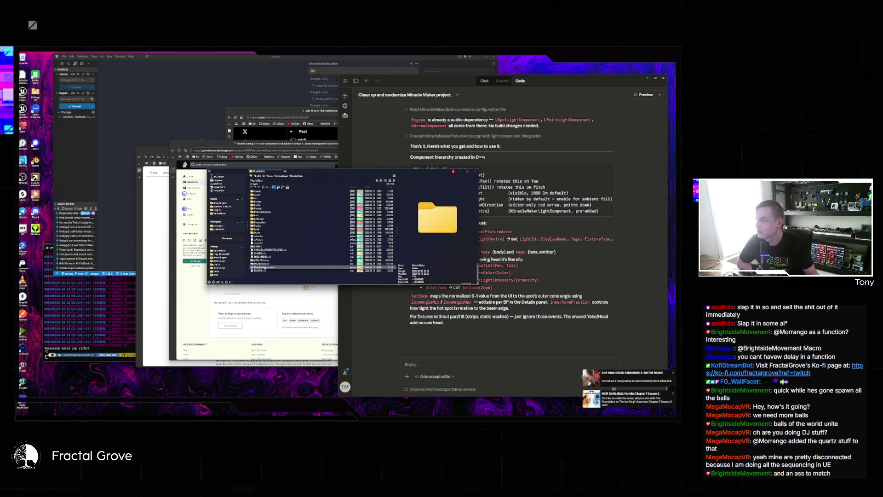
pyautogui.click(264, 264)
pyautogui.doubleClick(265, 265)
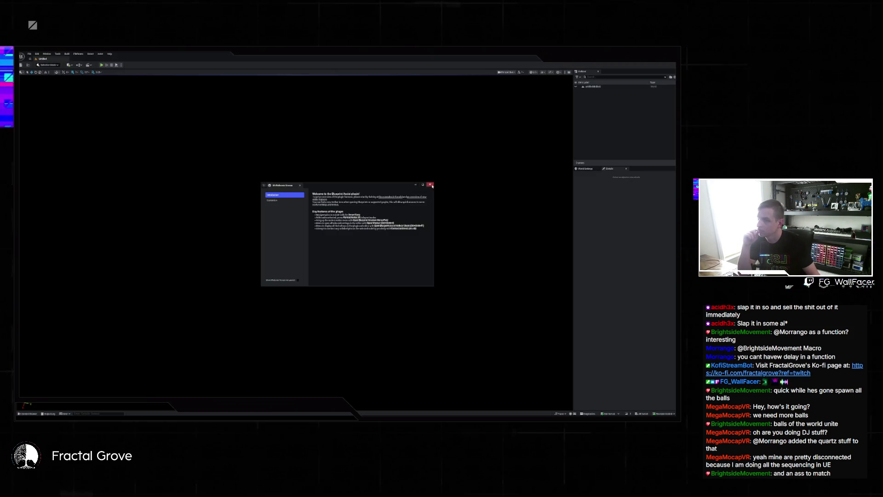
# Dismiss the plugin notice and create Blueprint BP_MovingHead with MiracleMakerFixtureActor as parent
pyautogui.click(430, 184)
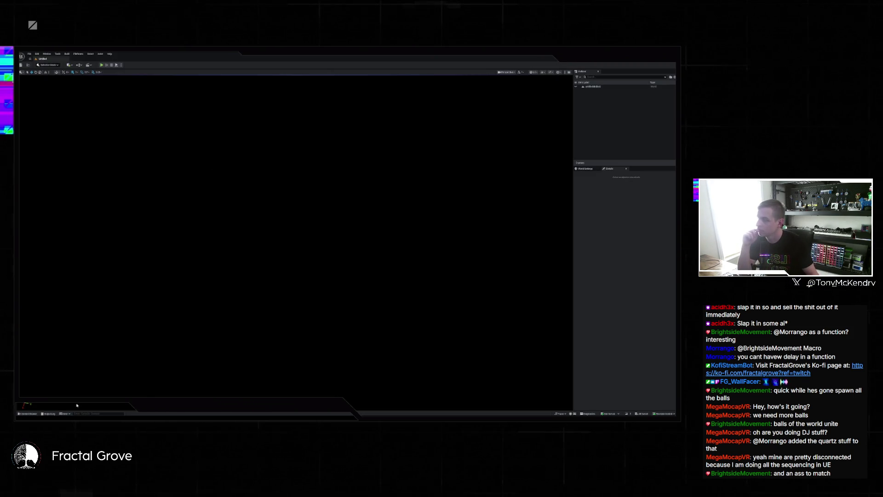
pyautogui.click(27, 413)
pyautogui.rightClick(108, 321)
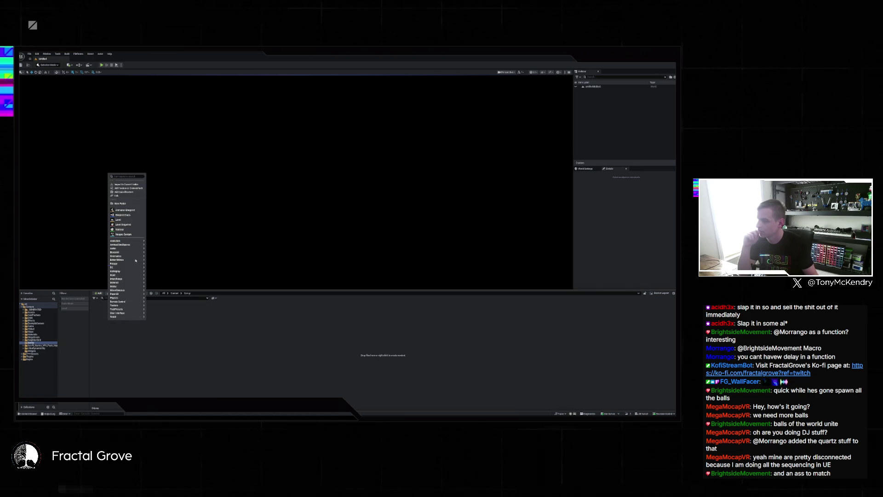
pyautogui.click(125, 216)
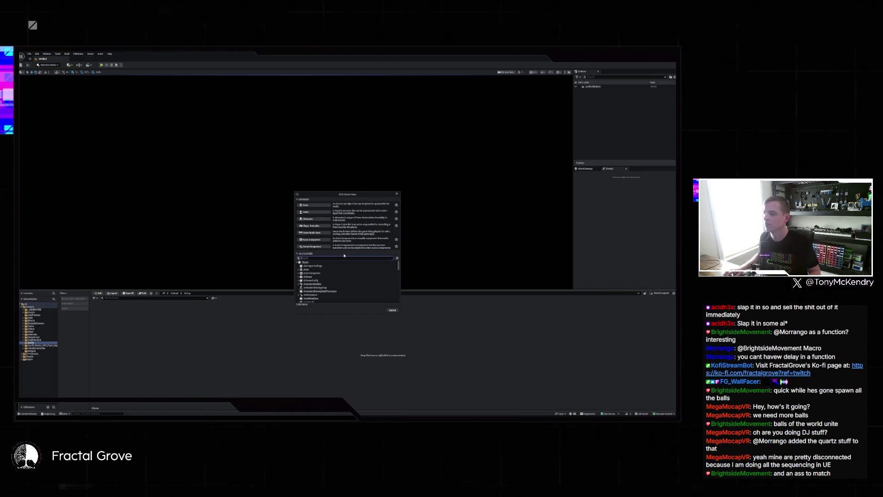
pyautogui.click(318, 270)
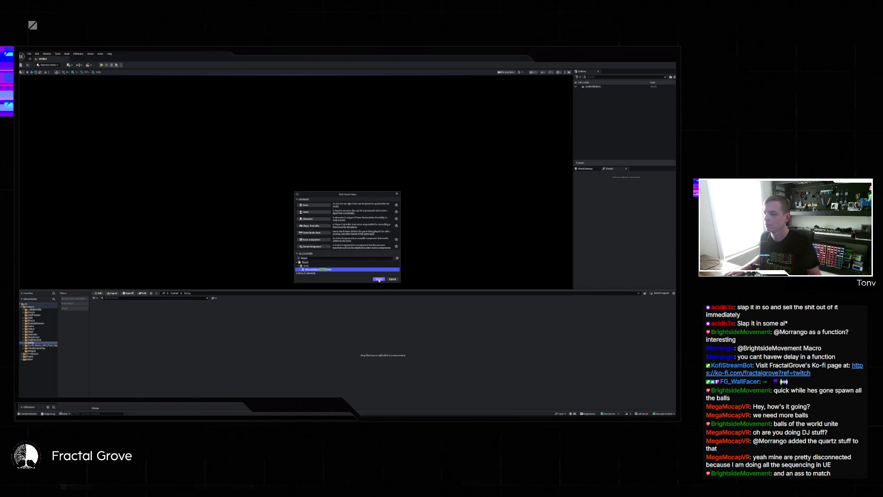
pyautogui.click(379, 280)
pyautogui.write('B')
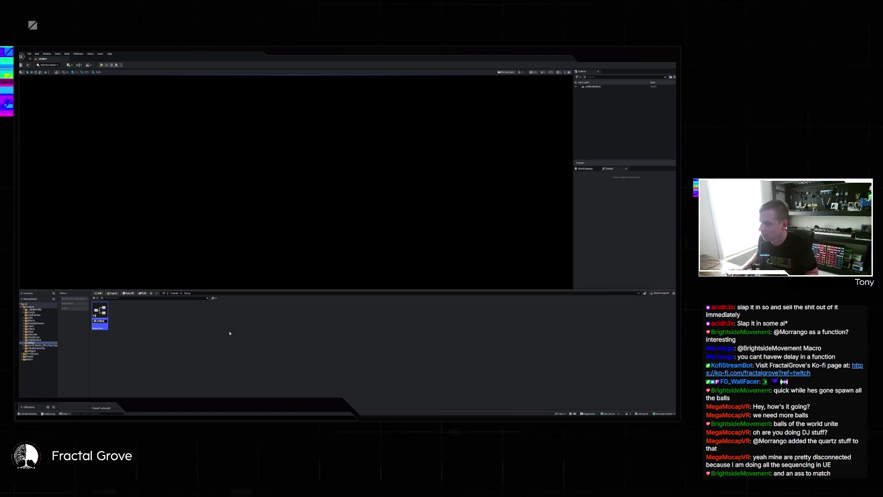
pyautogui.press('BackSpace')
pyautogui.press('BackSpace')
pyautogui.press('BackSpace')
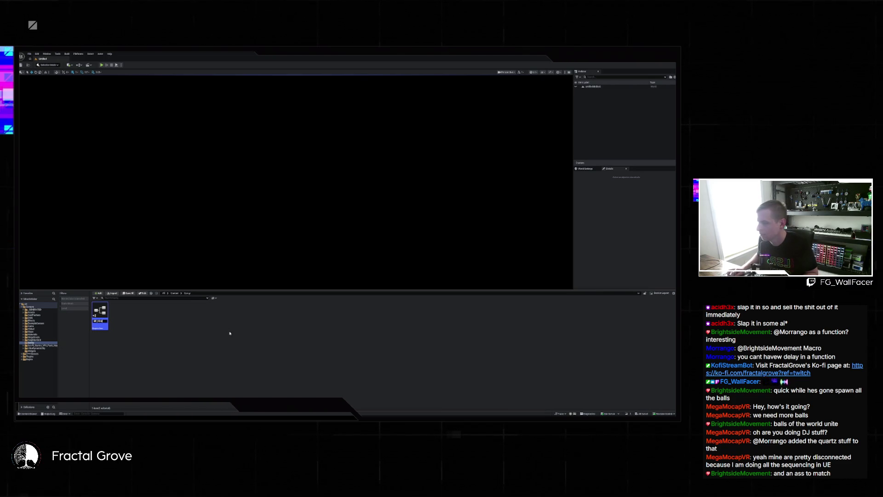
pyautogui.press('Return')
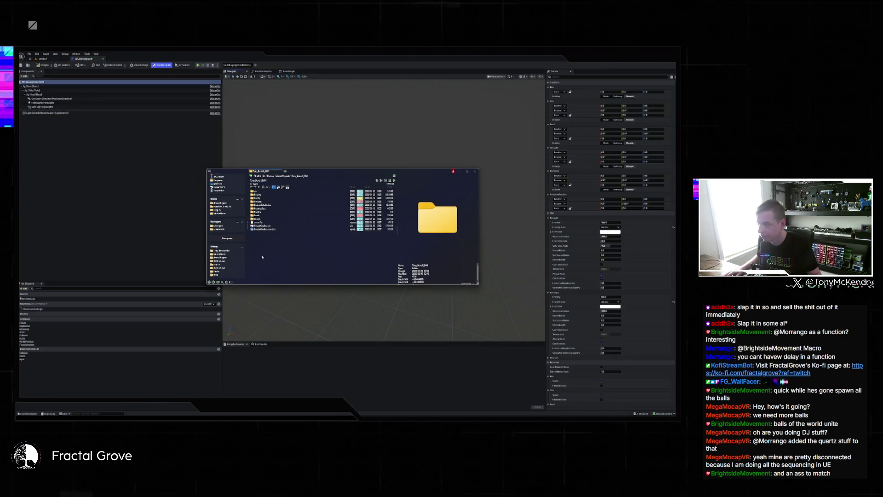
# Inspect BP_MovingHead's inherited components and try dragging an asset in as a new component
pyautogui.click(261, 229)
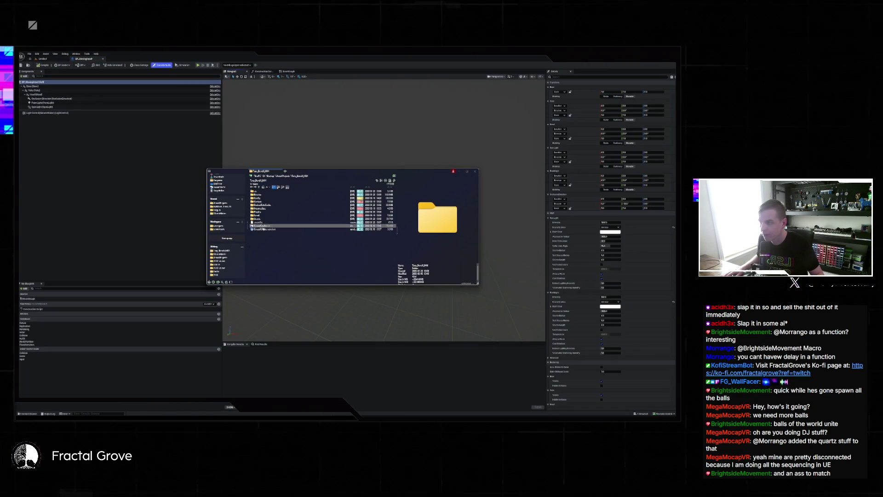
pyautogui.click(181, 189)
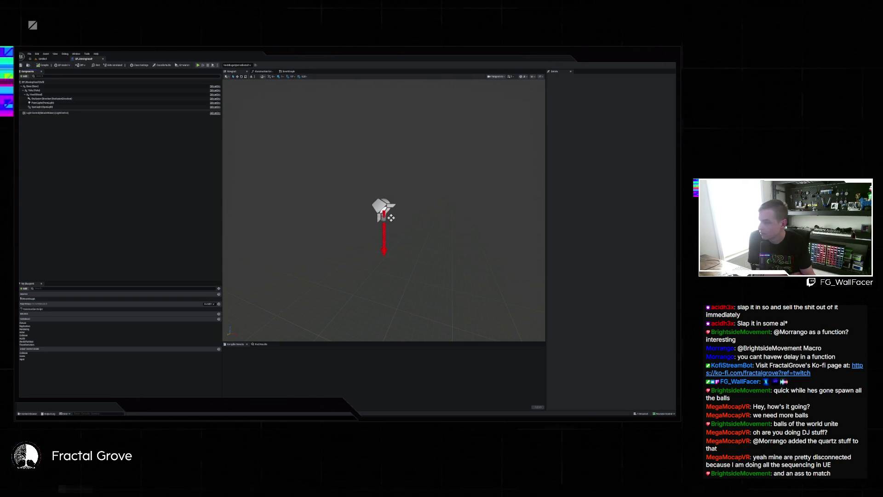
pyautogui.moveTo(83, 115)
pyautogui.mouseDown()
pyautogui.moveTo(187, 103)
pyautogui.moveTo(130, 151)
pyautogui.mouseUp()
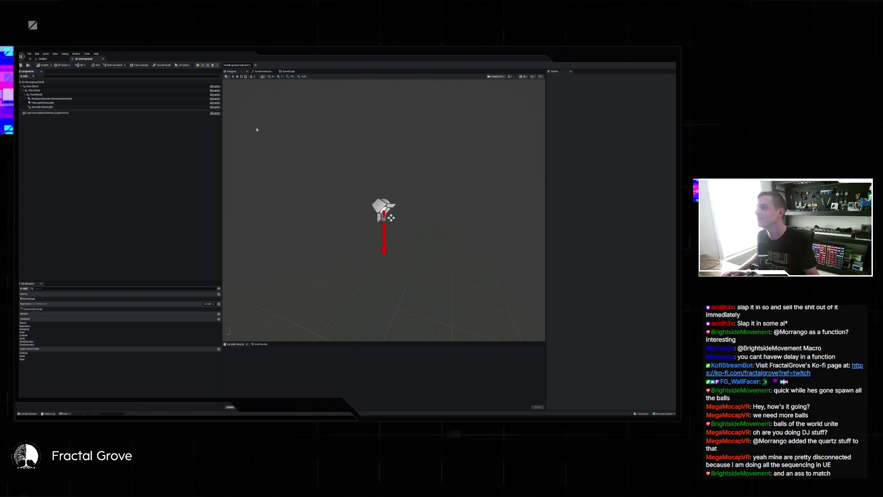
pyautogui.moveTo(110, 129)
pyautogui.mouseDown()
pyautogui.moveTo(69, 114)
pyautogui.moveTo(50, 92)
pyautogui.moveTo(62, 89)
pyautogui.moveTo(450, 384)
pyautogui.mouseUp()
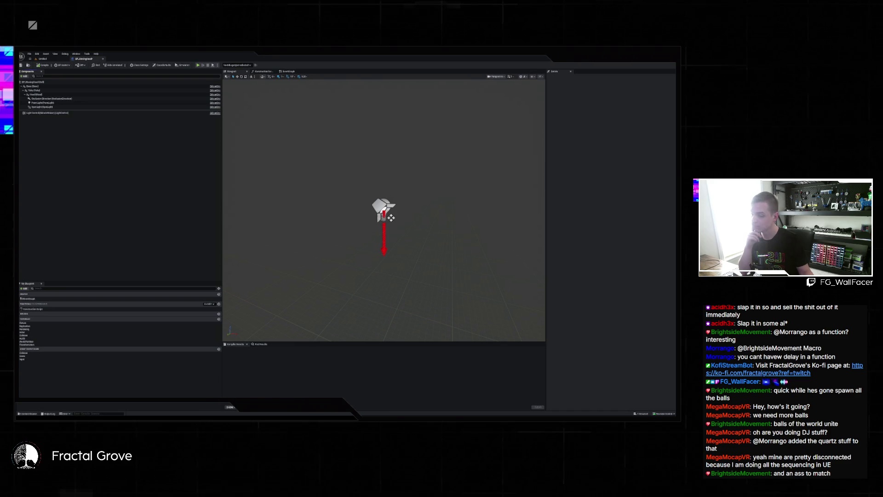
pyautogui.click(437, 400)
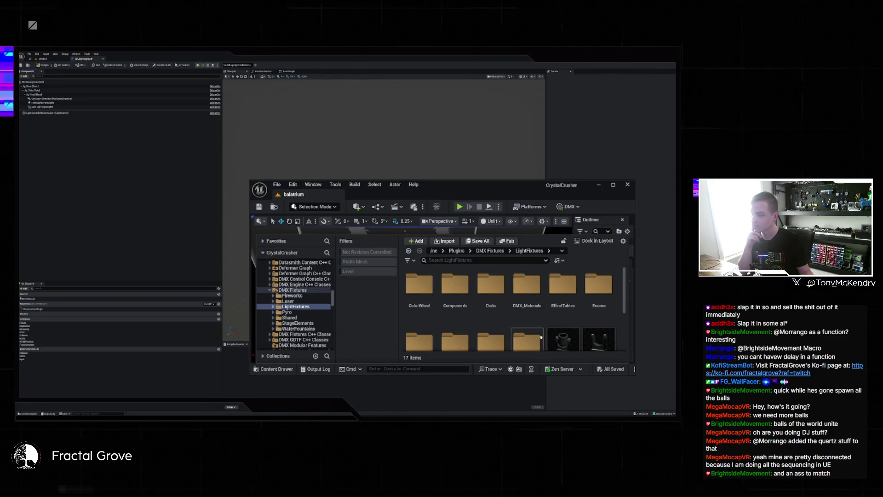
# Open CrystalCrusher's BP_MovingHead and inspect its StaticMeshBase and Base components
pyautogui.scroll(-2, 500, 338)
pyautogui.doubleClick(563, 315)
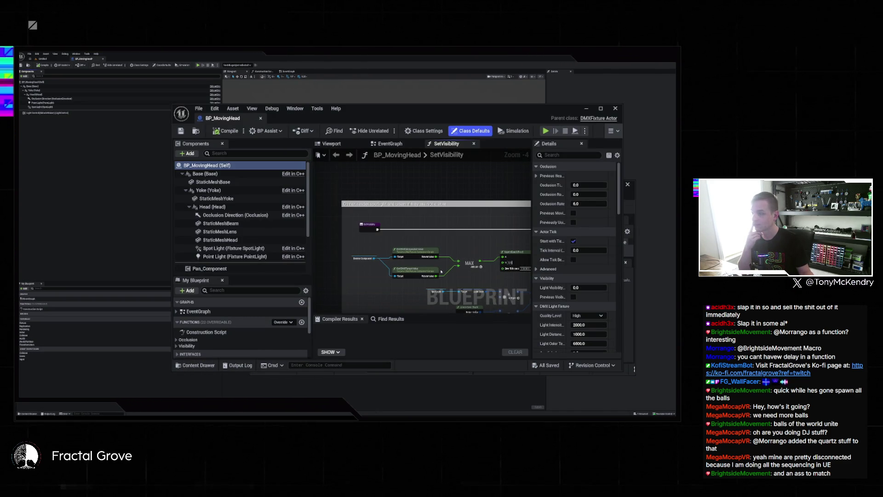
pyautogui.click(213, 182)
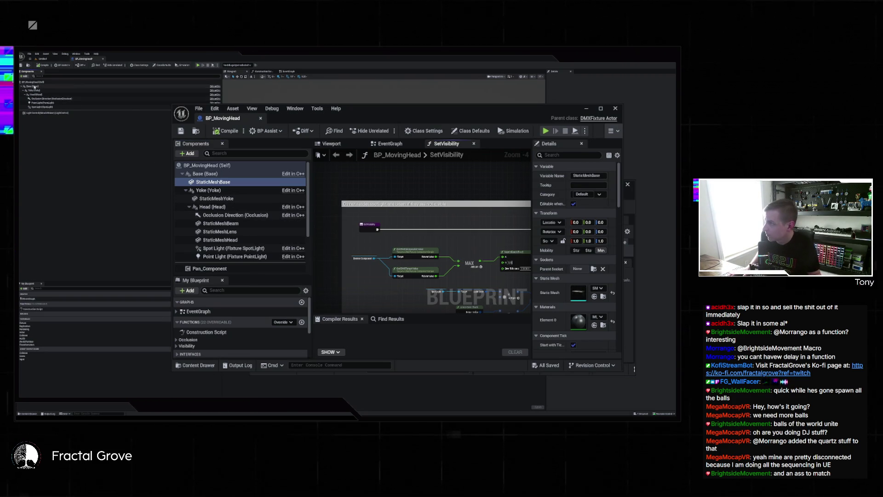
pyautogui.click(34, 87)
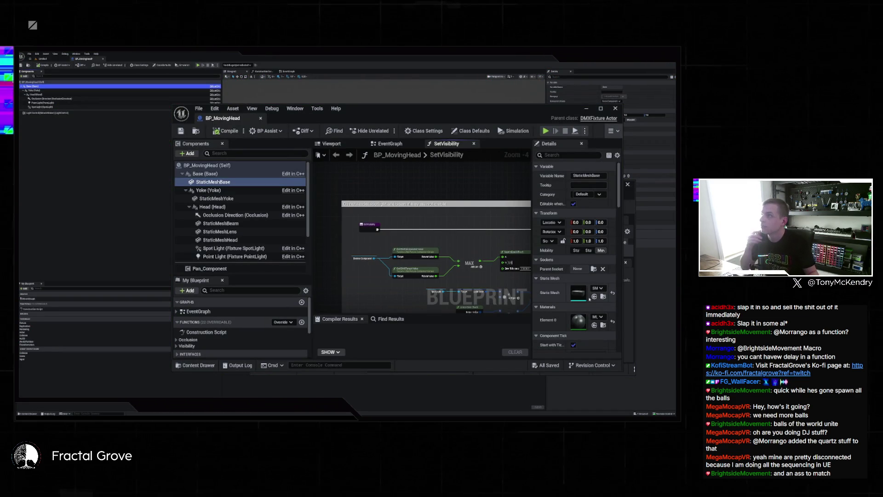
# Find SM_MovingHead_Base in the Meshes folder and migrate it via Asset Actions > Migrate
pyautogui.click(603, 297)
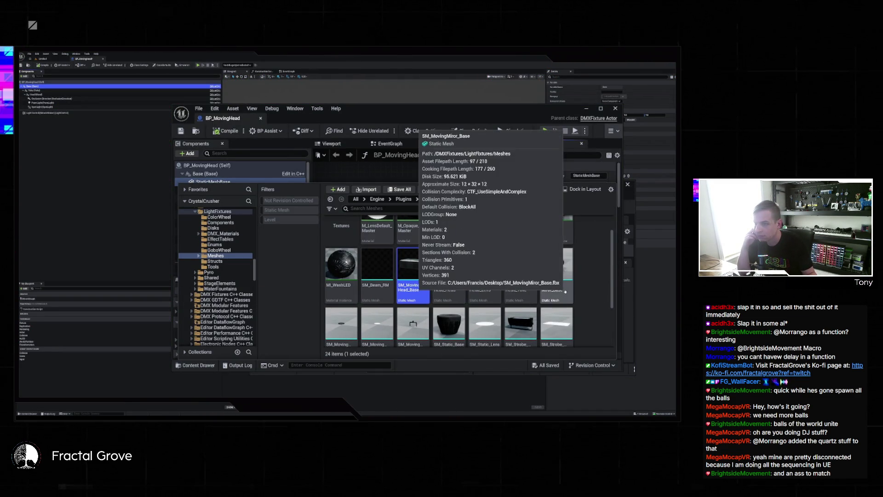
pyautogui.scroll(1, 557, 282)
pyautogui.scroll(-1, 557, 283)
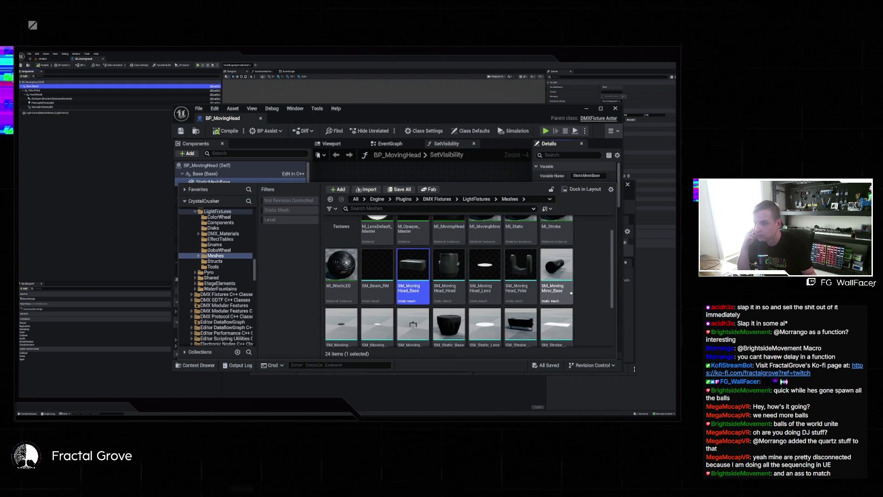
pyautogui.rightClick(416, 267)
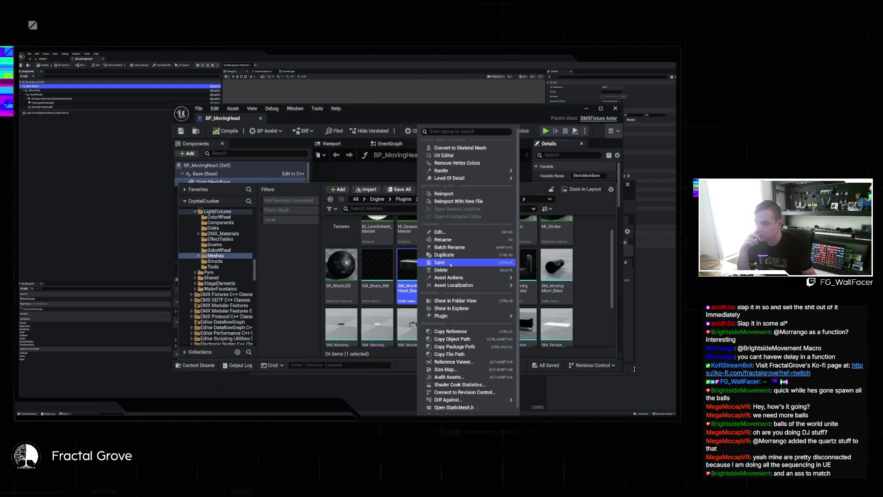
pyautogui.moveTo(455, 277)
pyautogui.click(543, 330)
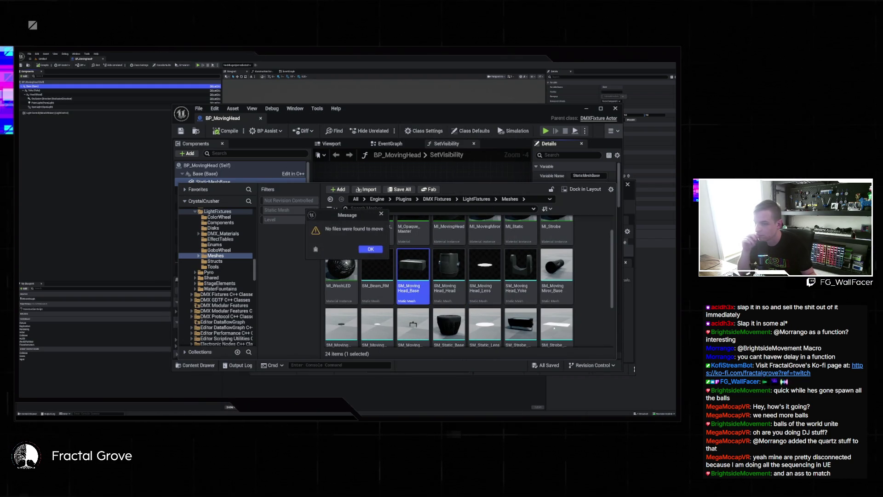